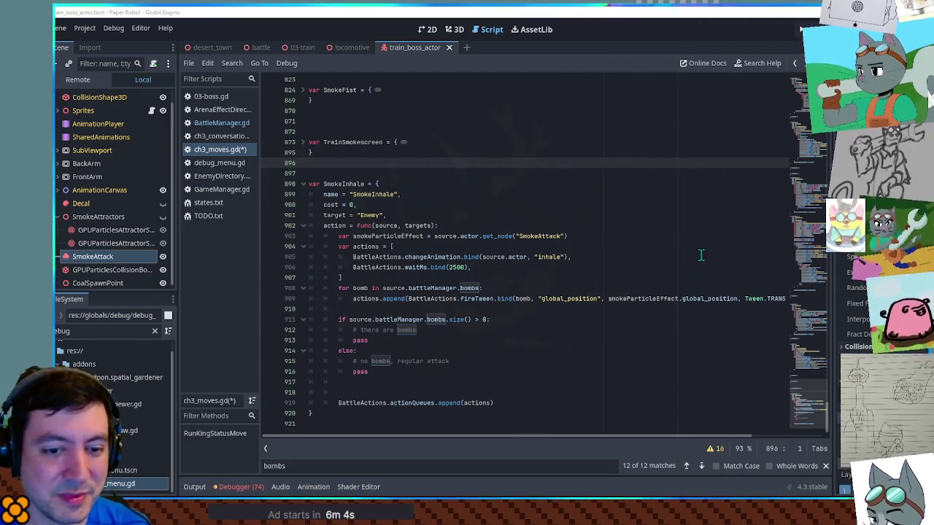
- Switch to the desert_town scene and run it in a debug window with F6
{"action": "left_click", "coordinate": [620, 176]}
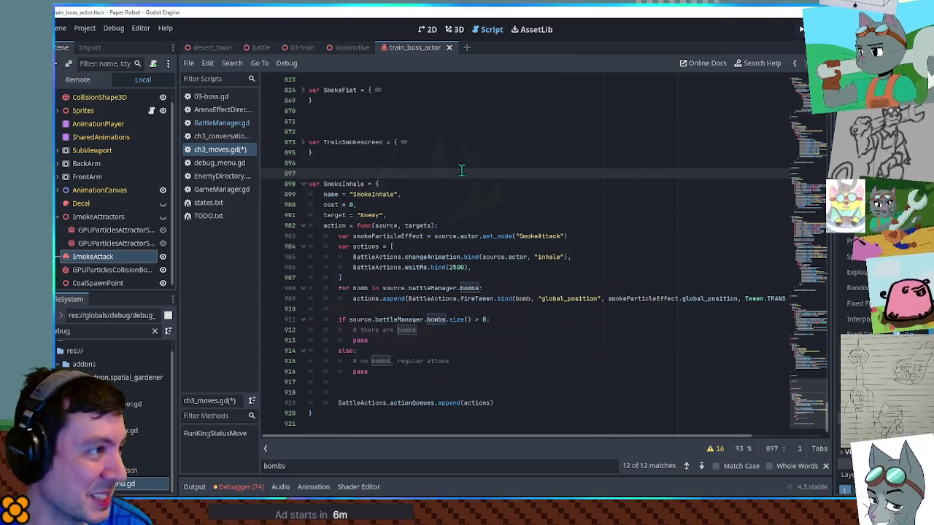
{"action": "left_click", "coordinate": [206, 49]}
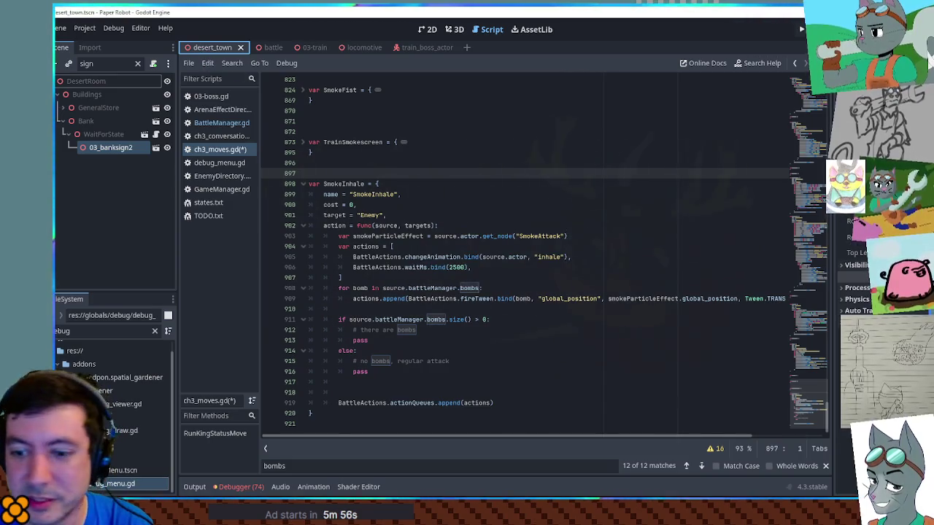
{"action": "key", "text": "F6"}
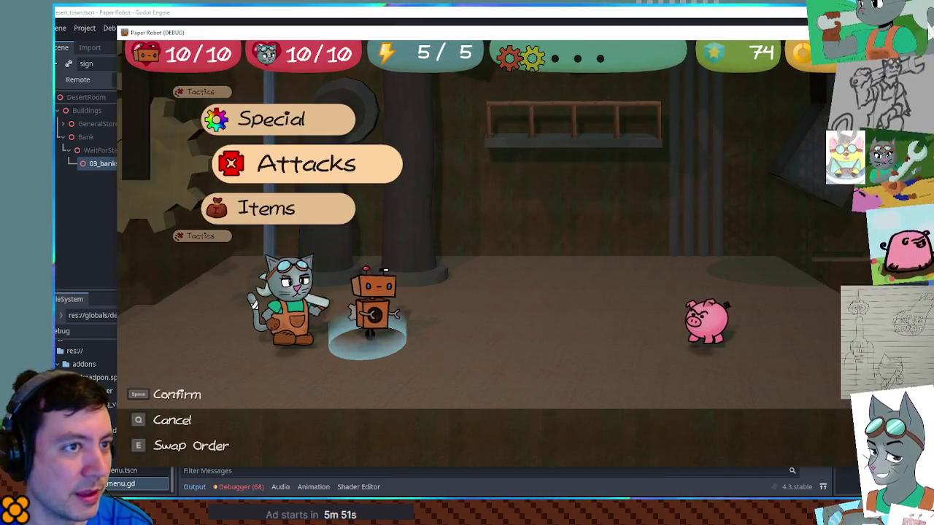
- Return to the editor and save with Ctrl+S to relaunch the desert_town scene
{"action": "left_click", "coordinate": [456, 135]}
{"action": "key", "text": "ctrl+s"}
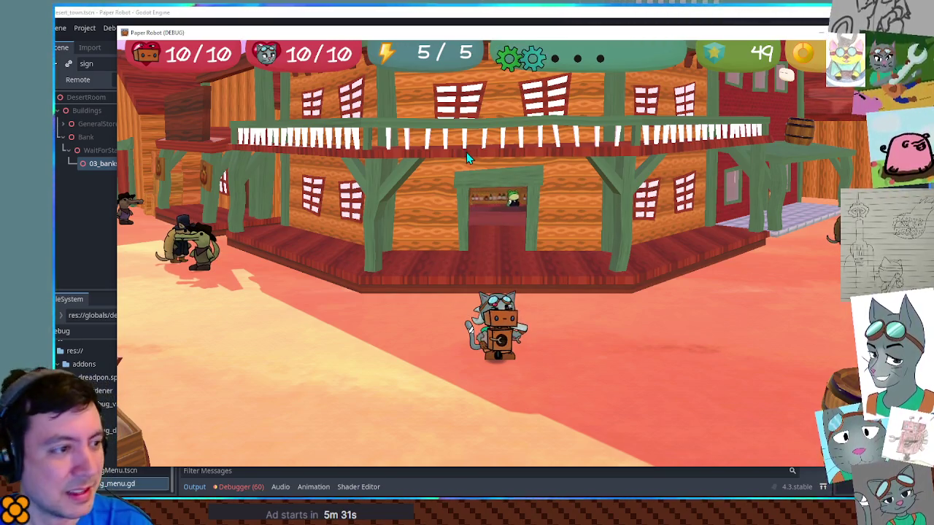
- Toggle the in-game debug tools and the pause menu open and closed
{"action": "key", "text": "F1"}
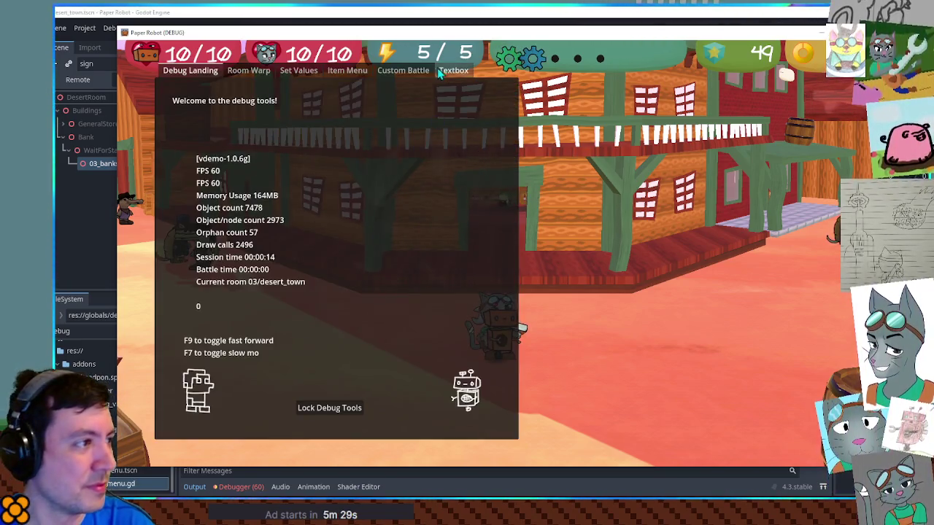
{"action": "key", "text": "F1"}
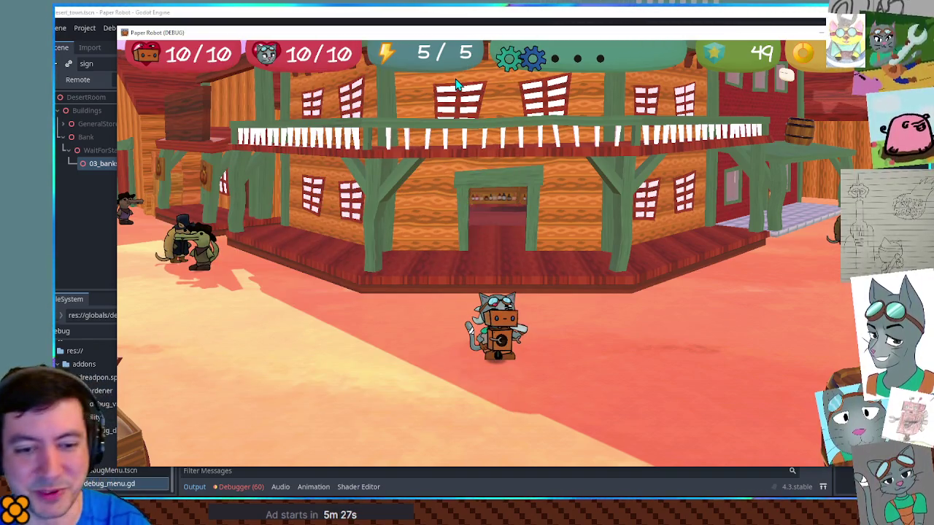
{"action": "key", "text": "Escape"}
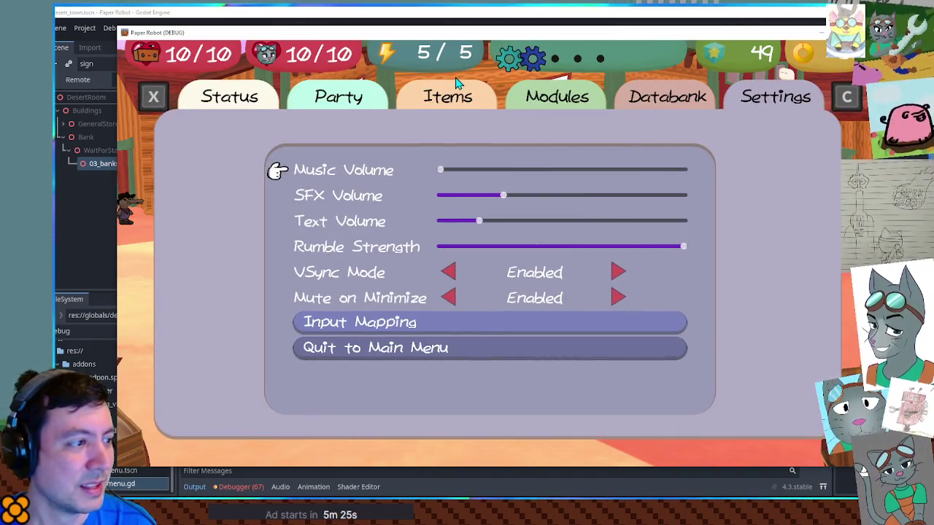
{"action": "key", "text": "Right"}
{"action": "key", "text": "Right"}
{"action": "key", "text": "Right"}
{"action": "key", "text": "Escape"}
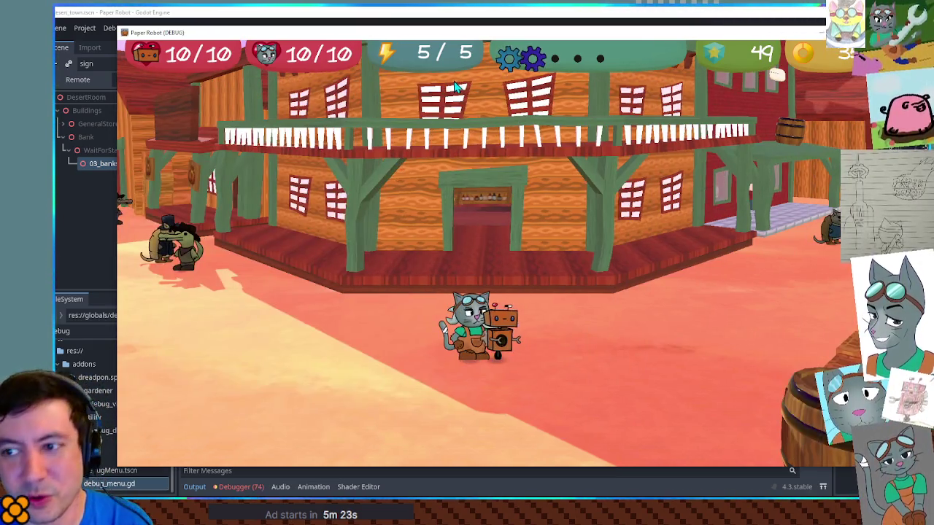
- Walk the cat around the saloon front and left along the street to the crocodile
{"action": "key", "text": "d"}
{"action": "key", "text": "a"}
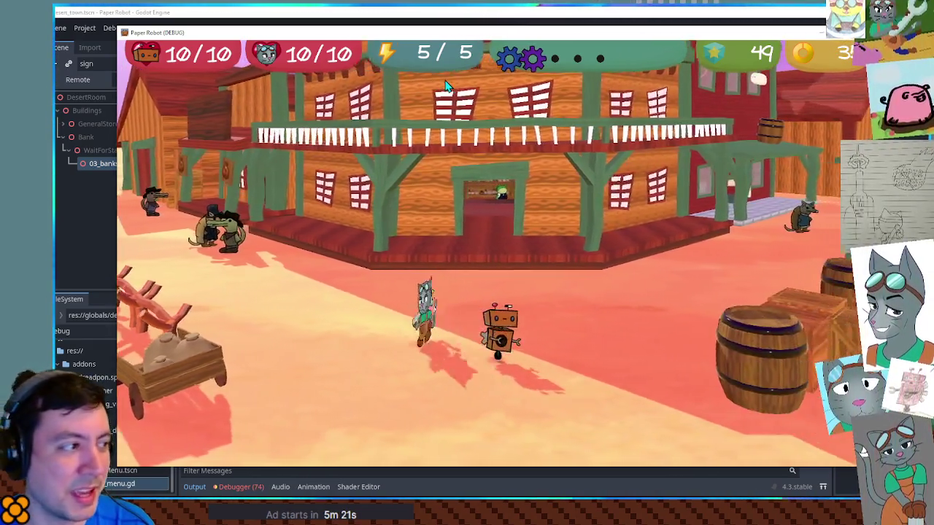
{"action": "key", "text": "w"}
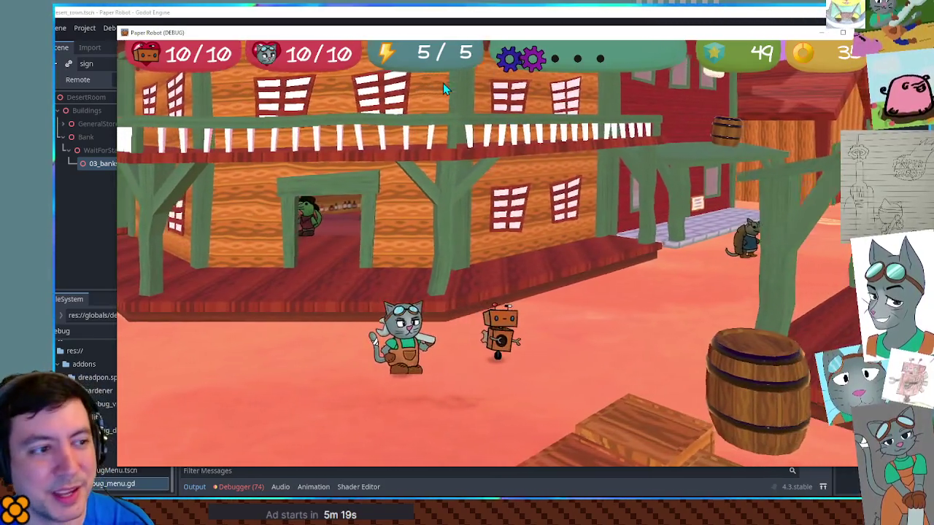
{"action": "key", "text": "w"}
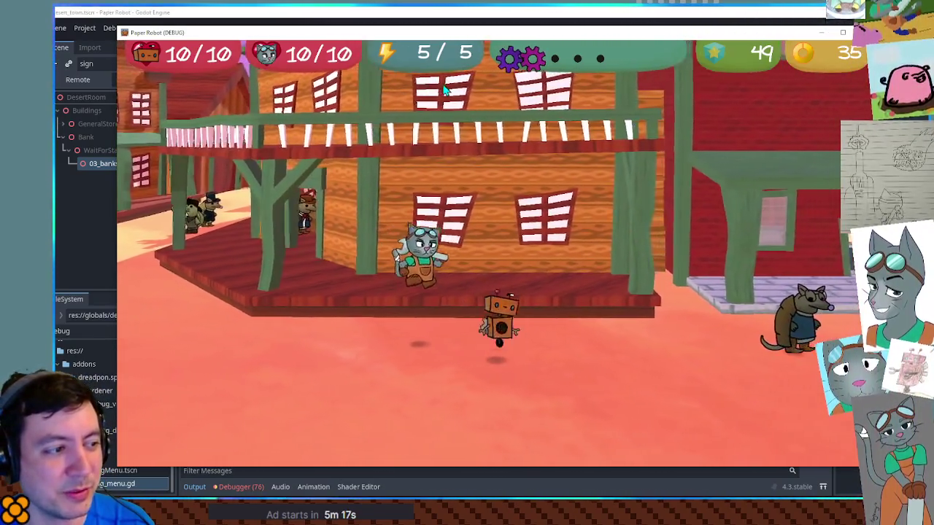
{"action": "key", "text": "s"}
{"action": "key", "text": "d"}
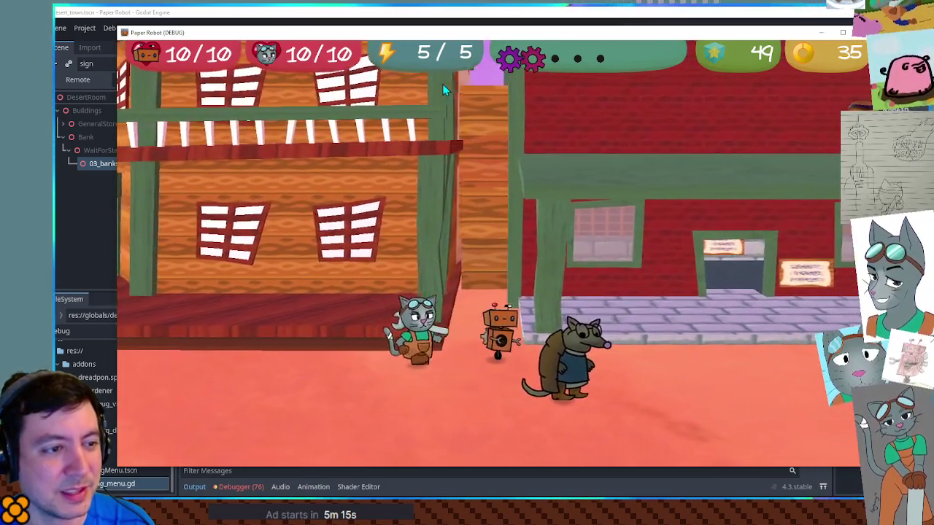
{"action": "key", "text": "d"}
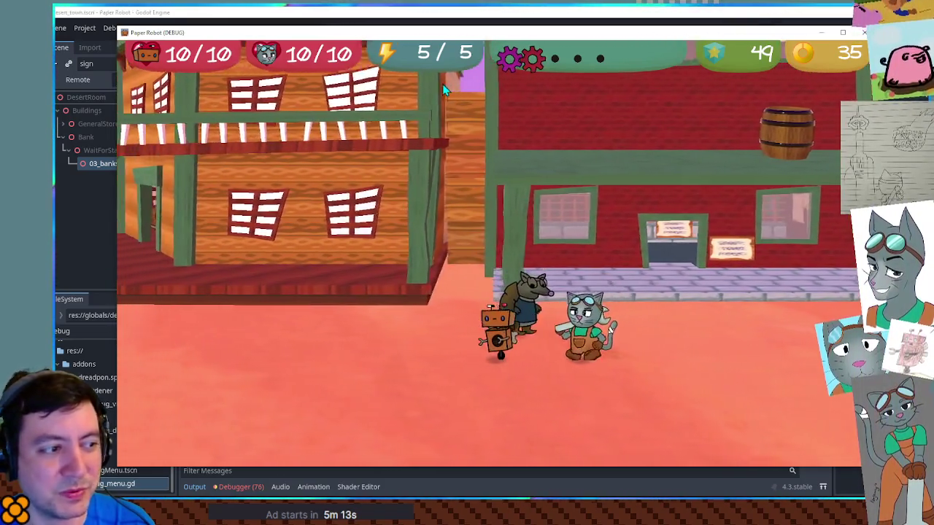
{"action": "key", "text": "a"}
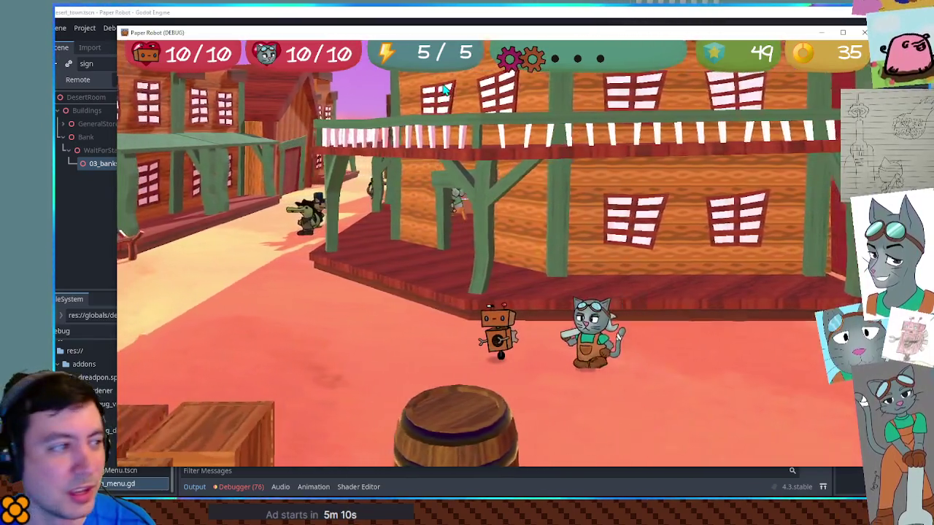
{"action": "key", "text": "a"}
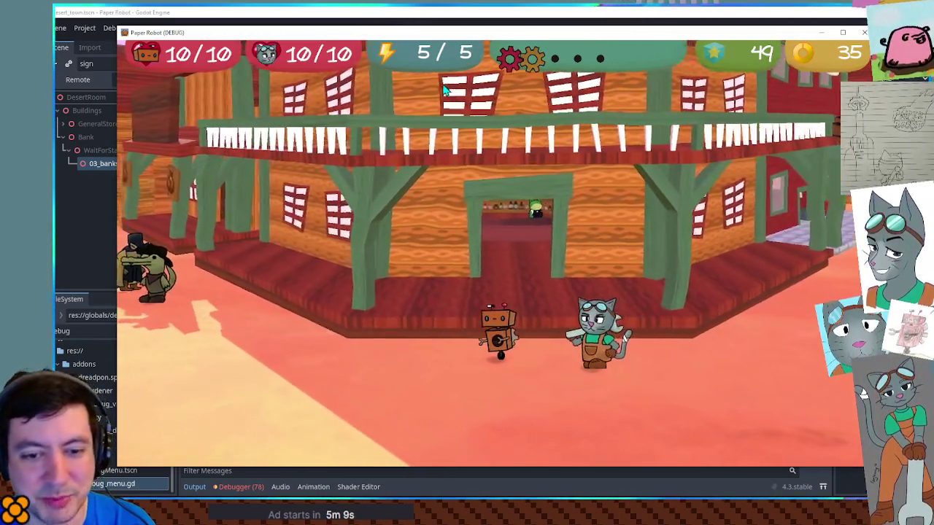
{"action": "key", "text": "a"}
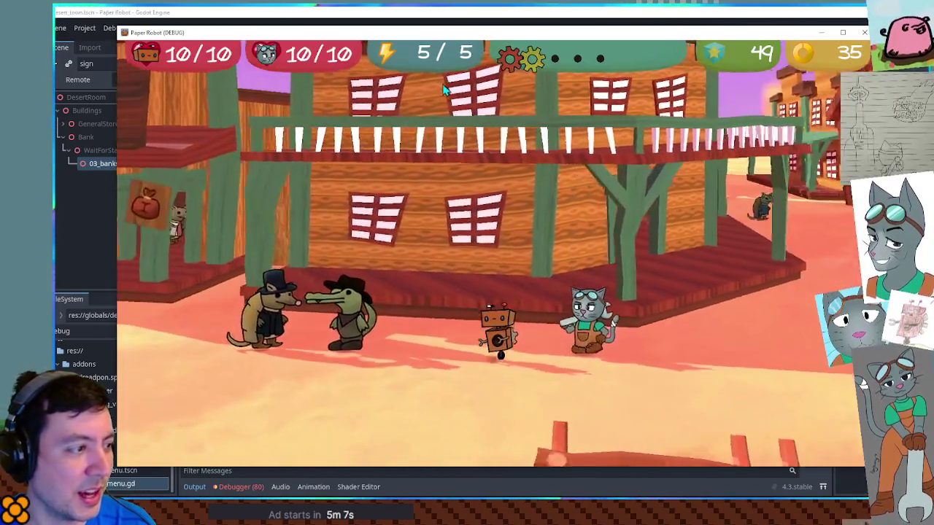
{"action": "key", "text": "a"}
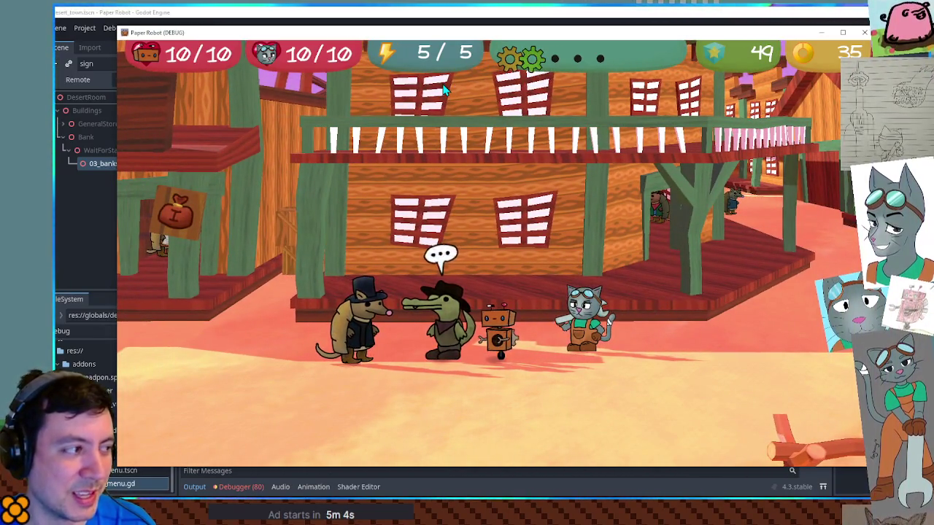
- Walk left to the bank, enter it, view the counter items, then leave
{"action": "key", "text": "a"}
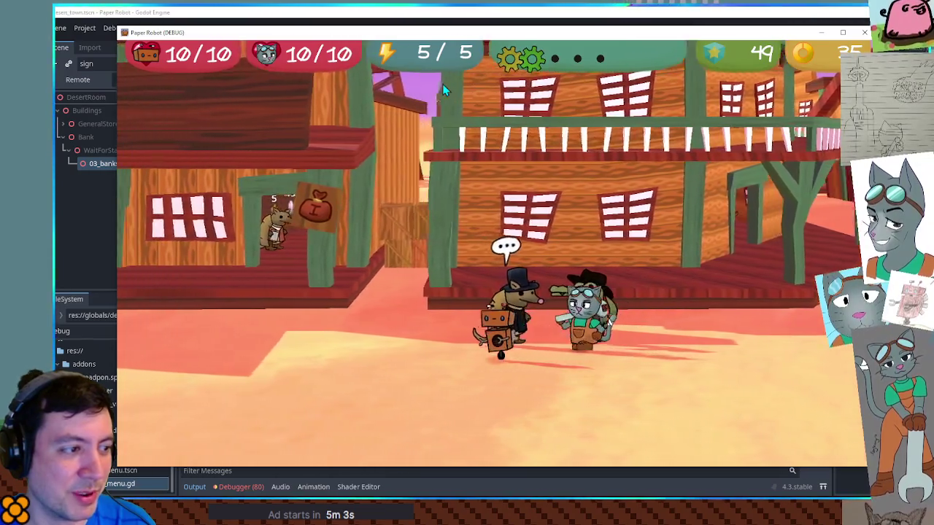
{"action": "key", "text": "a"}
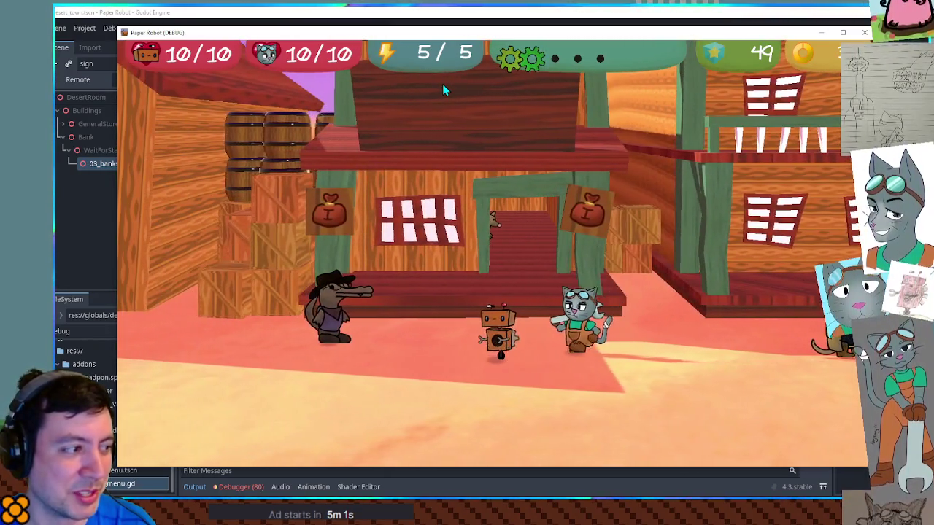
{"action": "key", "text": "s"}
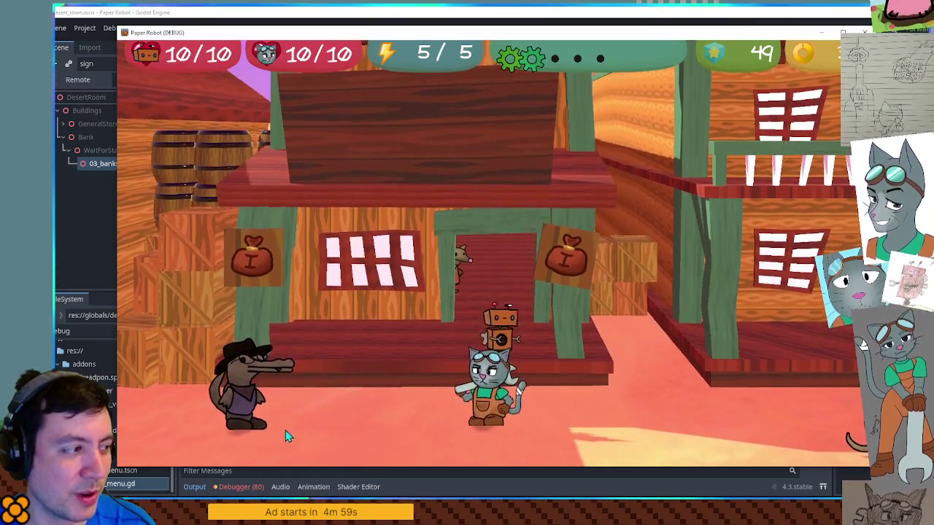
{"action": "key", "text": "w"}
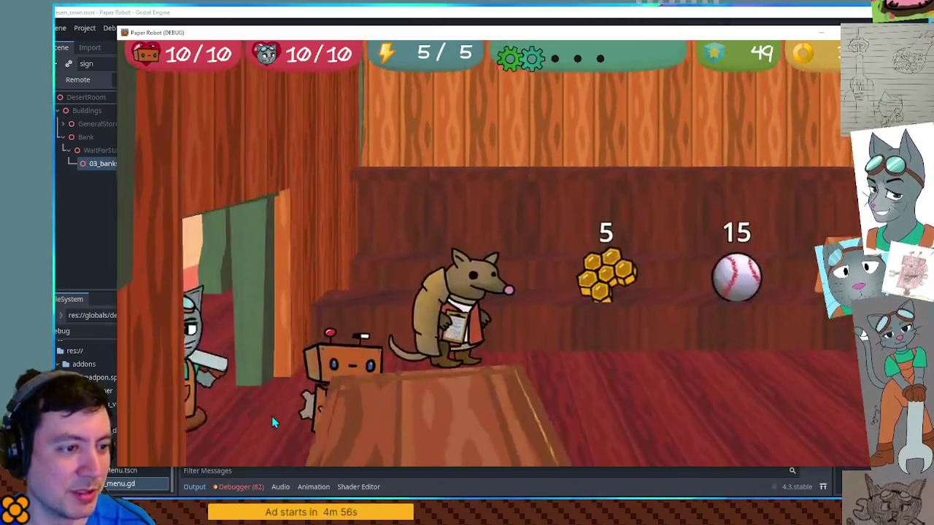
{"action": "key", "text": "d"}
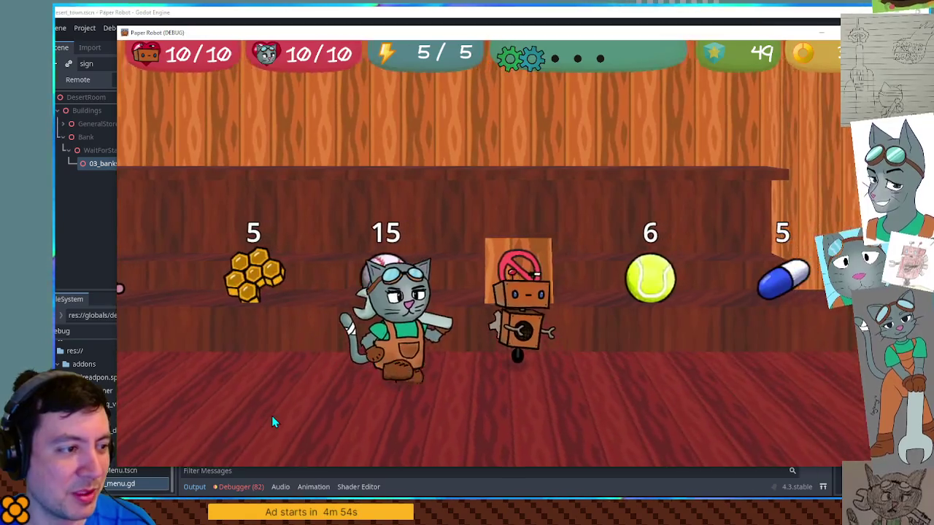
{"action": "key", "text": "a"}
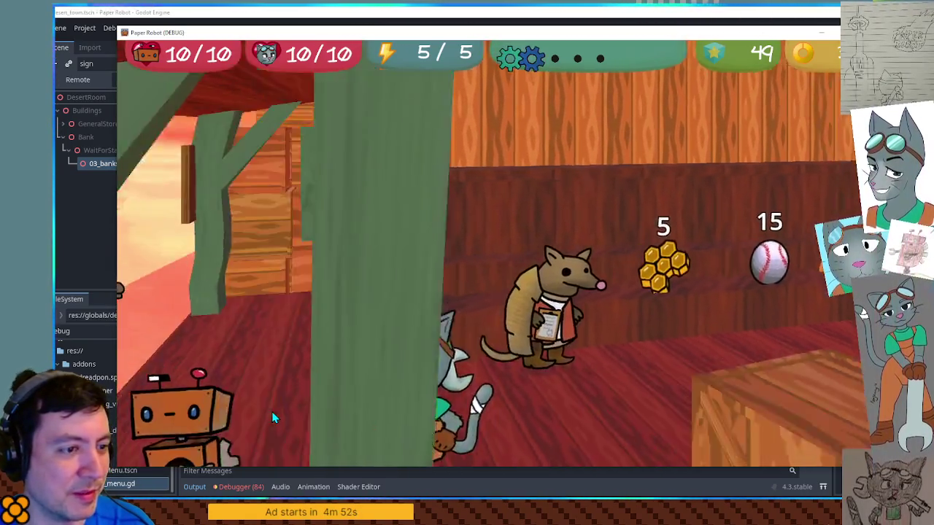
{"action": "key", "text": "s"}
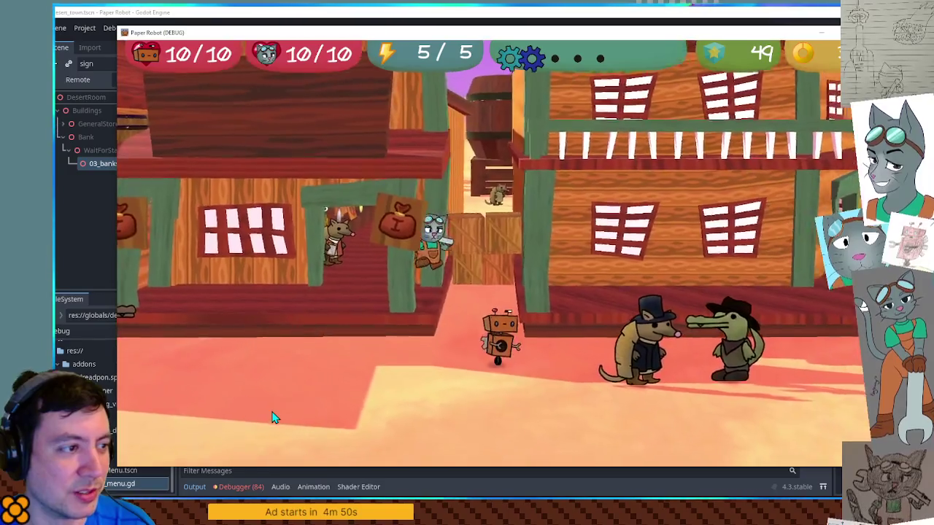
- Walk the party right into the saloon, around the crocodile and armadillo's table, then out
{"action": "key", "text": "d"}
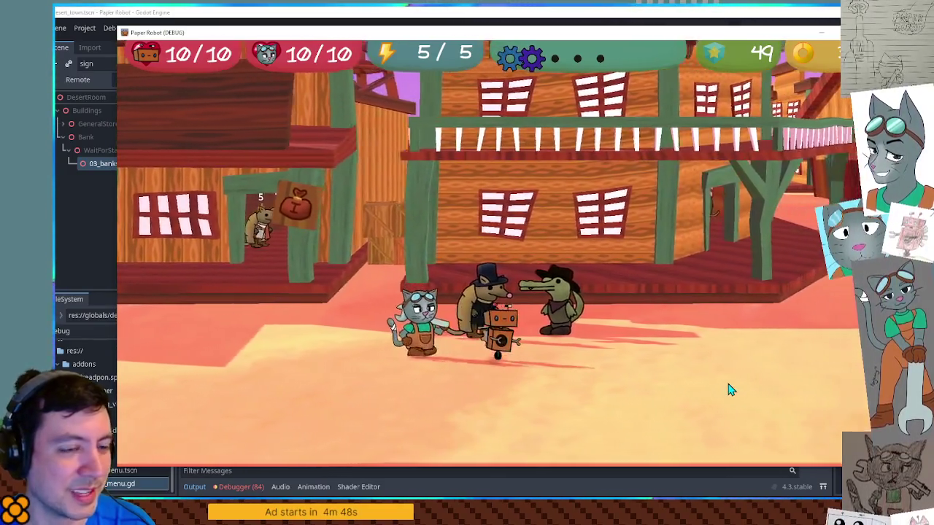
{"action": "key", "text": "d"}
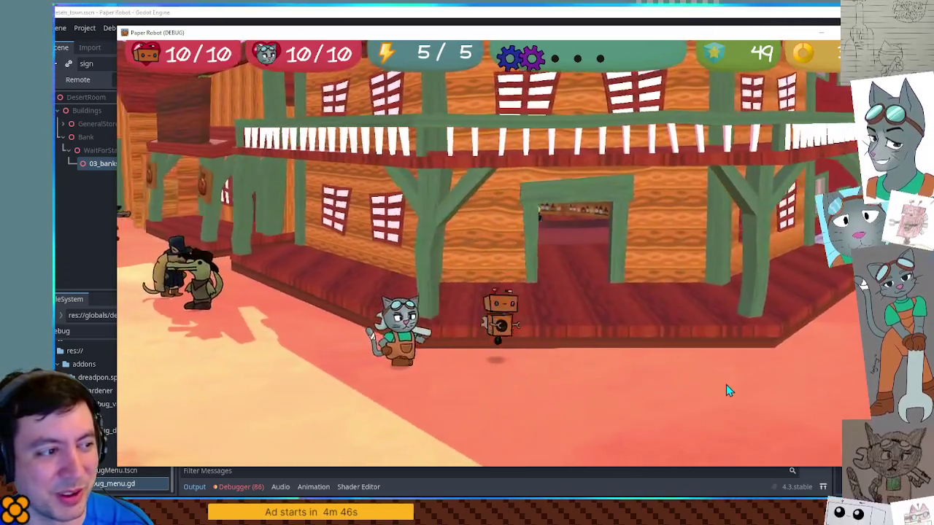
{"action": "key", "text": "w"}
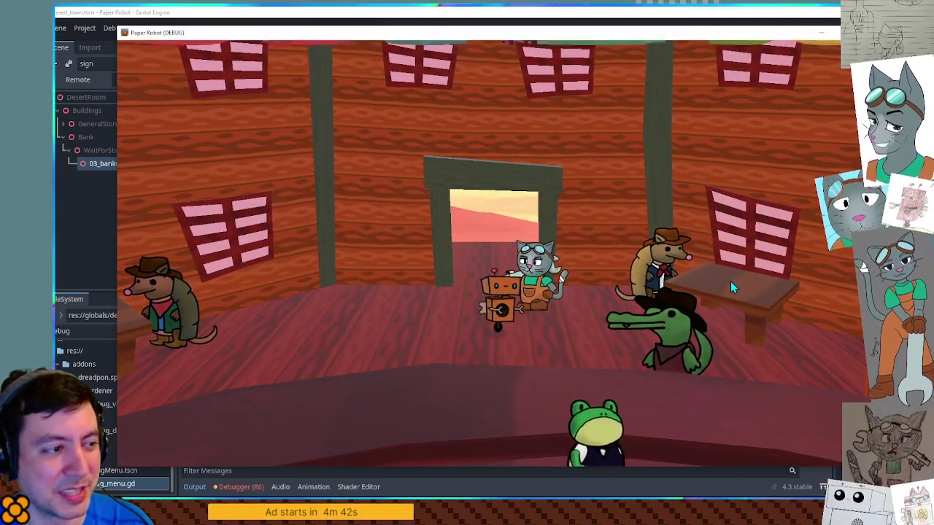
{"action": "key", "text": "d"}
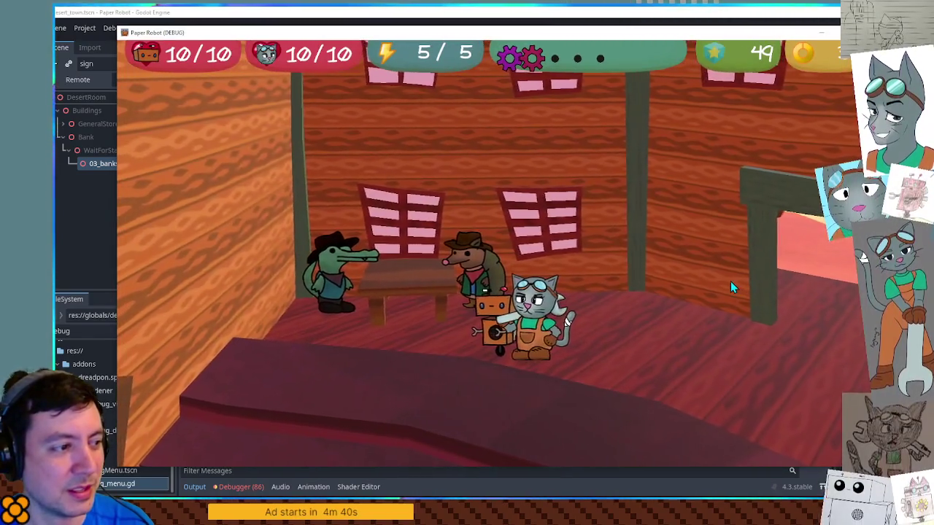
{"action": "key", "text": "s"}
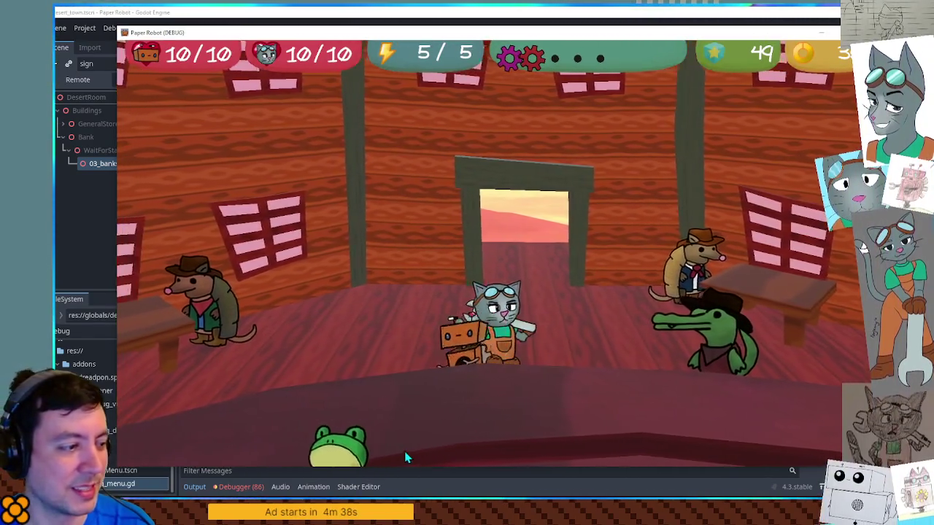
{"action": "key", "text": "d"}
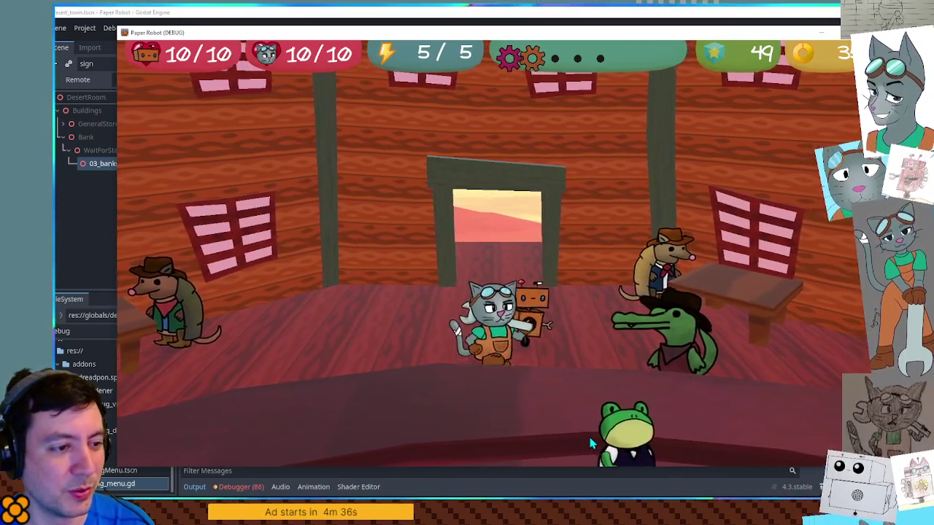
{"action": "key", "text": "d"}
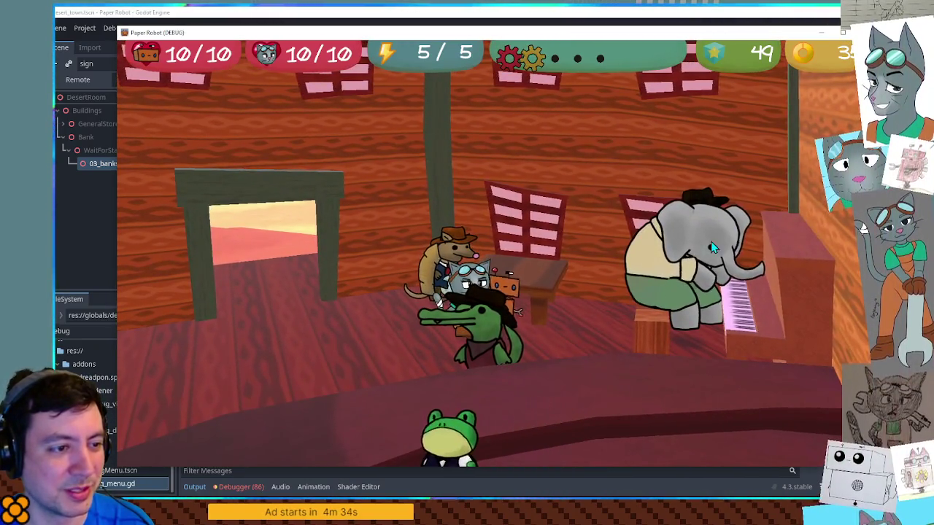
{"action": "key", "text": "d"}
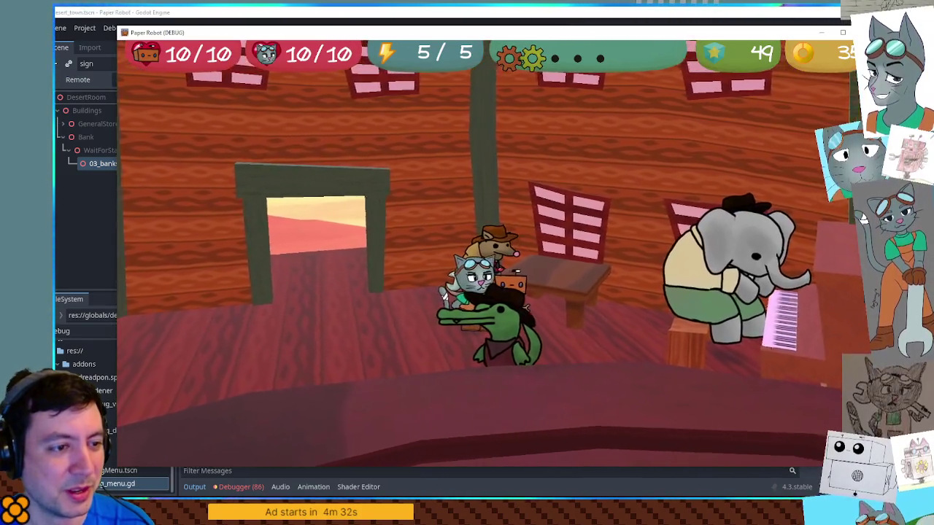
{"action": "key", "text": "w"}
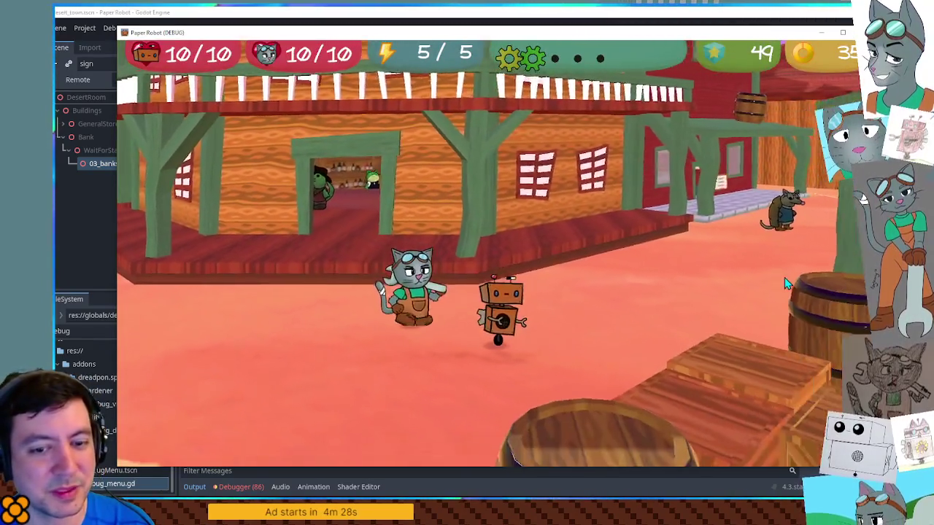
- Walk the party back out onto the street and open the F1 debug tools overlay
{"action": "key", "text": "d"}
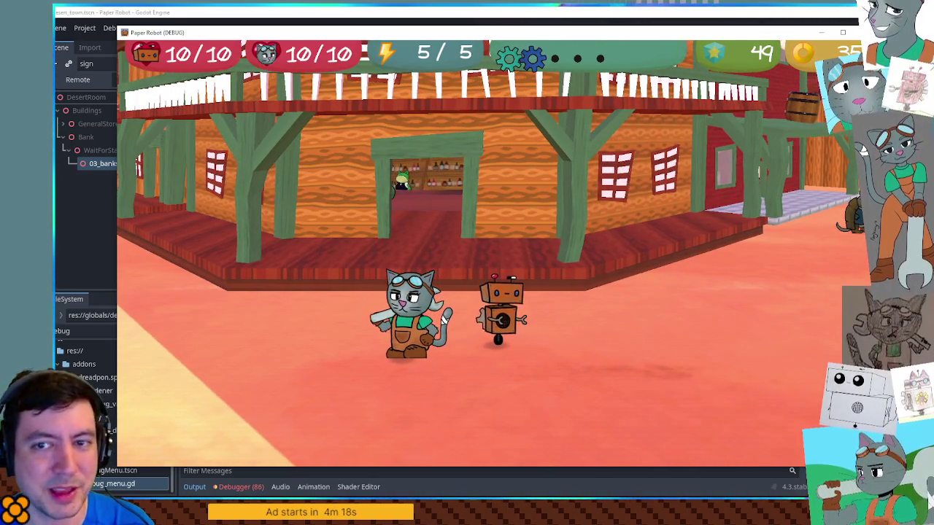
{"action": "key", "text": "w"}
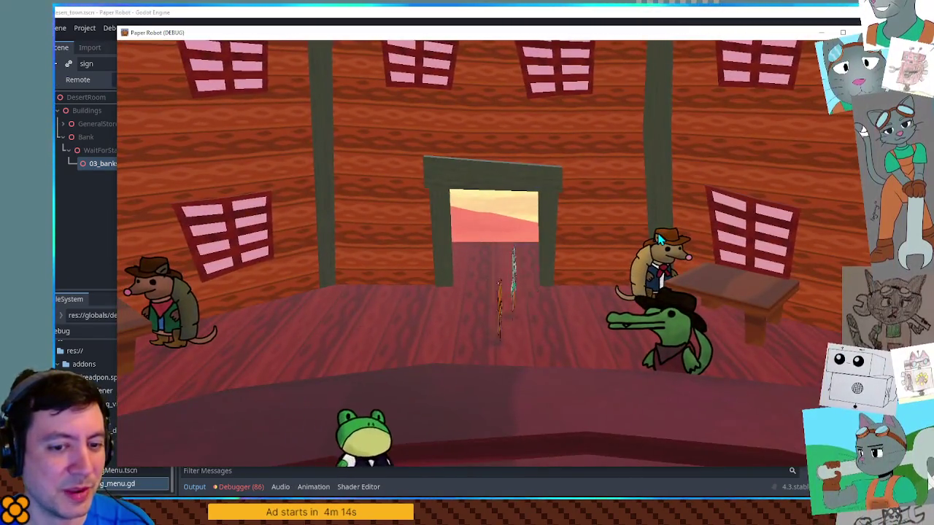
{"action": "key", "text": "w"}
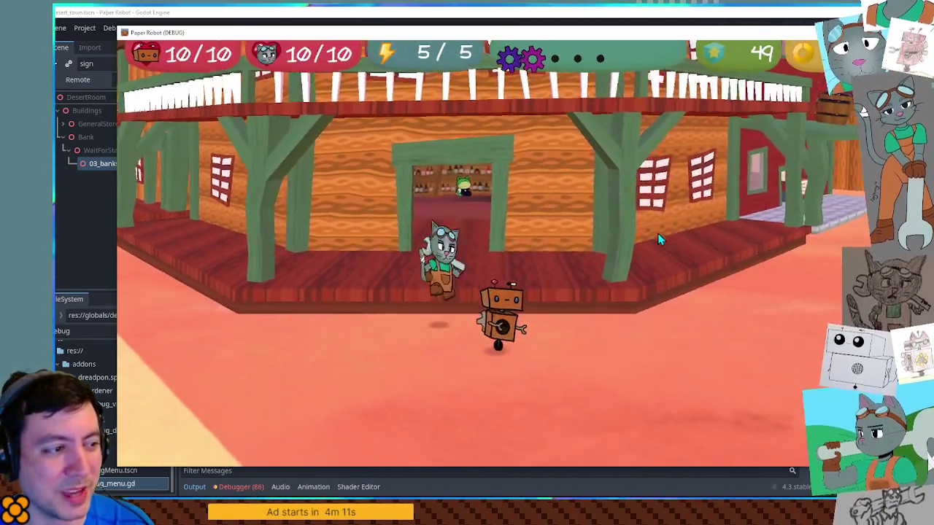
{"action": "key", "text": "a"}
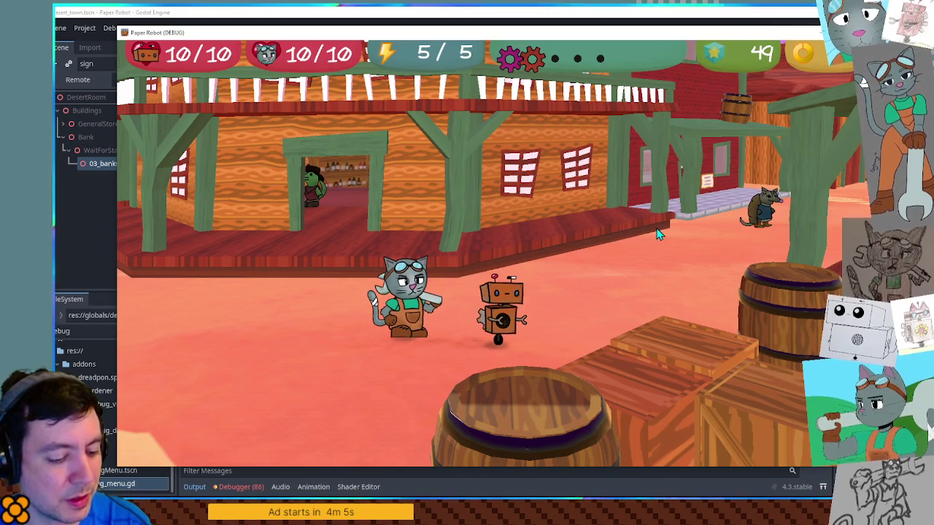
{"action": "key", "text": "F1"}
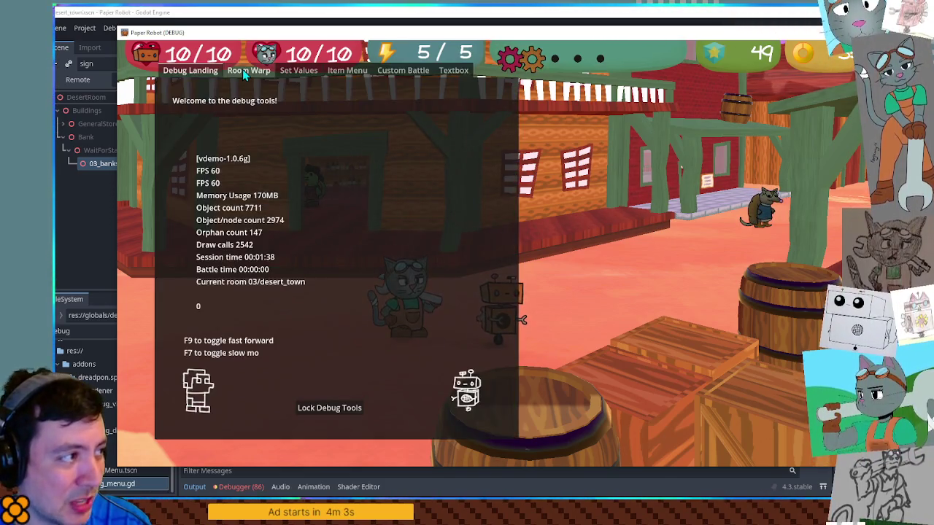
- Open the Room Warp list, collapse the prologue rooms, then close the debug menu
{"action": "left_click", "coordinate": [246, 73]}
{"action": "left_click", "coordinate": [179, 105]}
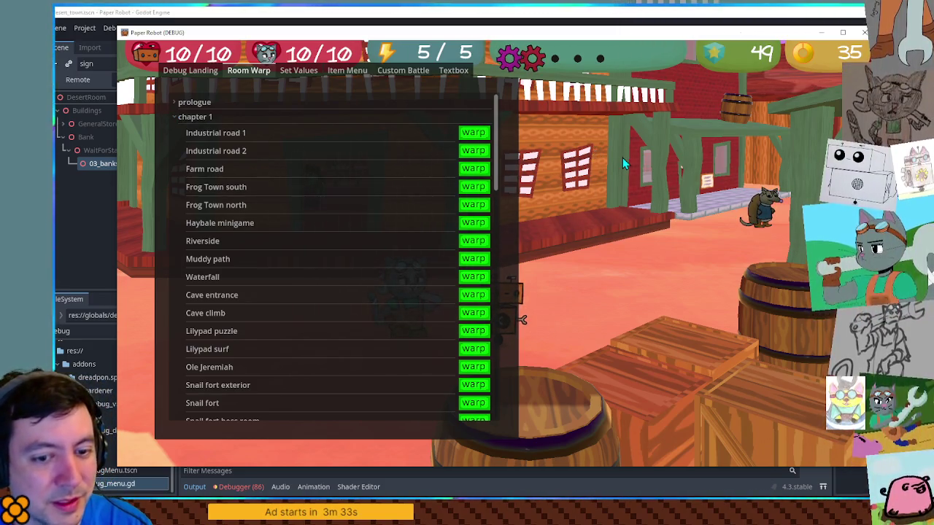
{"action": "key", "text": "Escape"}
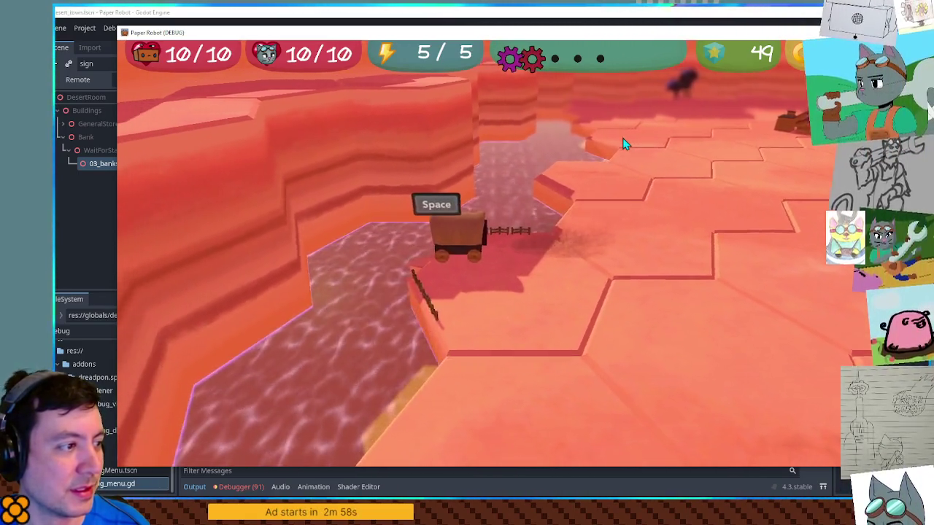
- Step off the wagon and walk left along the shore to the ferry lamp post
{"action": "key", "text": "space"}
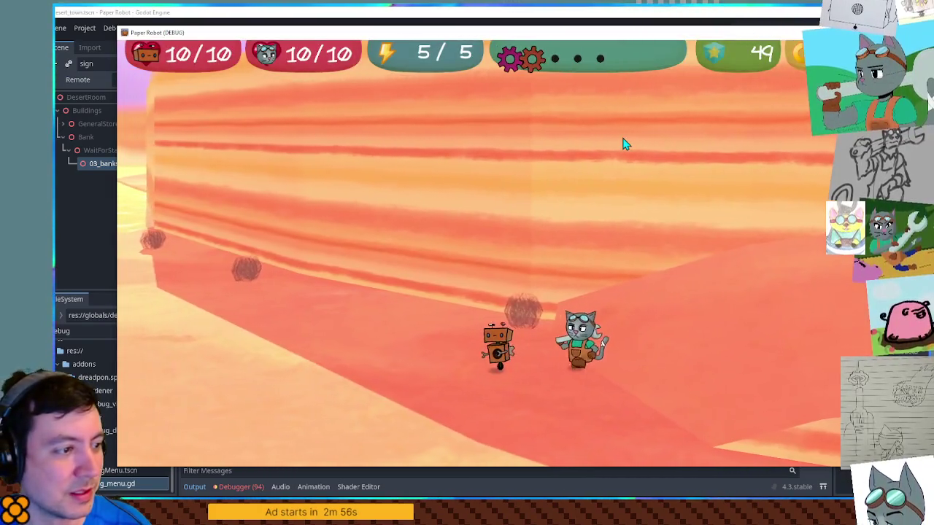
{"action": "key", "text": "a"}
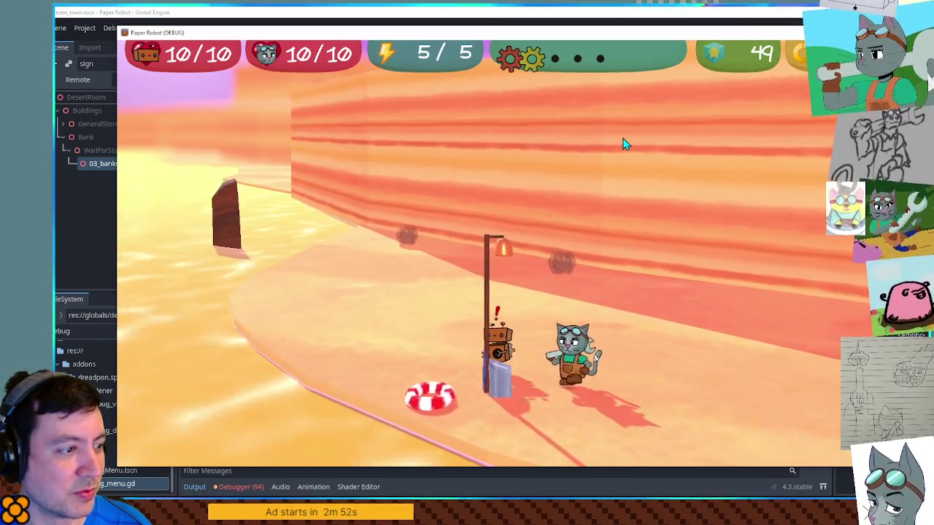
{"action": "key", "text": "a"}
{"action": "key", "text": "a"}
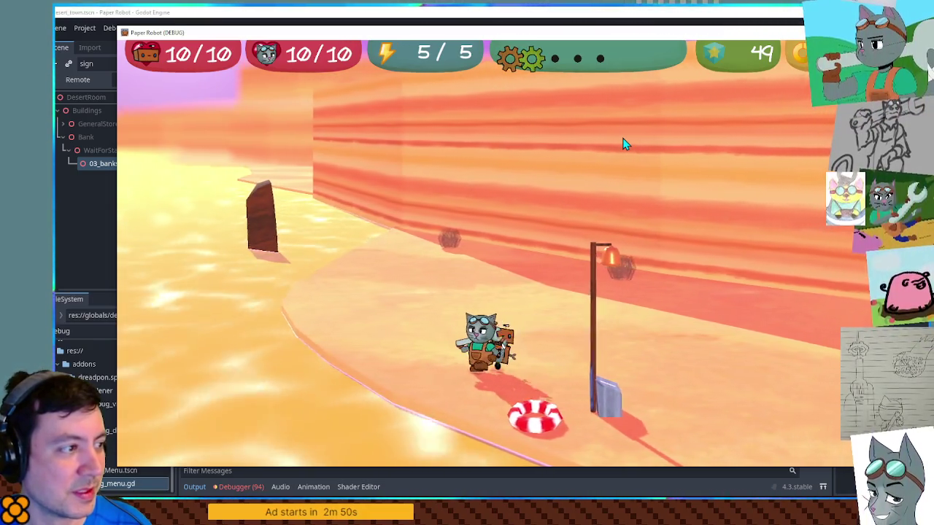
{"action": "key", "text": "a"}
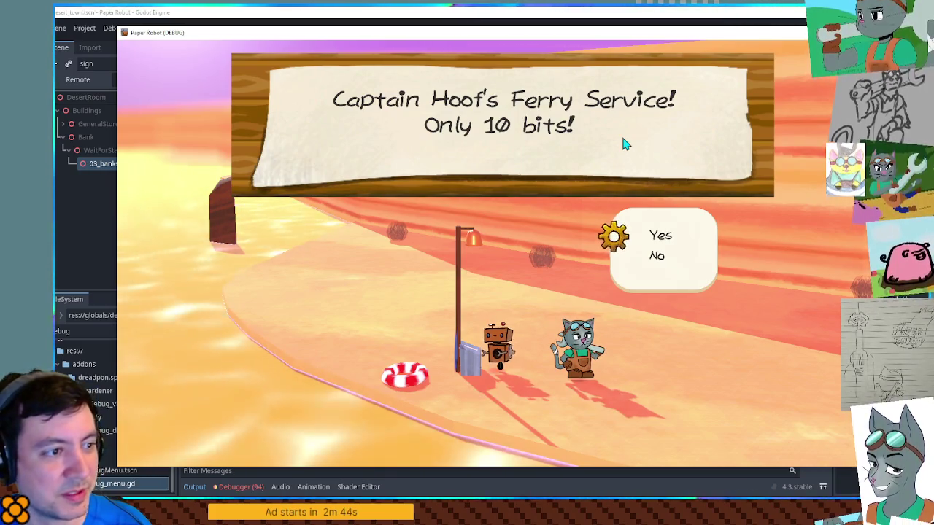
- Dismiss the ferry sign's offer and bring the ch3_moves.gd script editor back up
{"action": "key", "text": "space"}
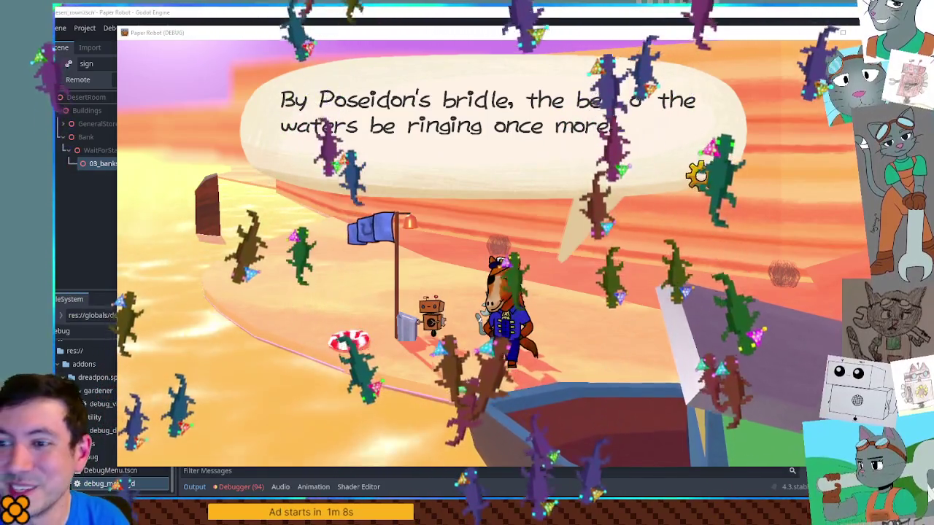
{"action": "left_click", "coordinate": [863, 135]}
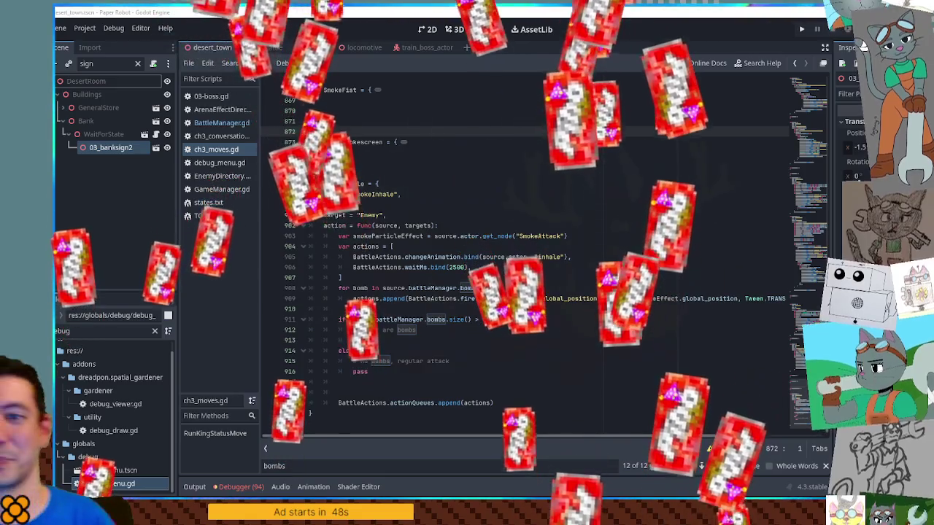
- Run the Swing project's game and maximize its debug window
{"action": "key", "text": "F6"}
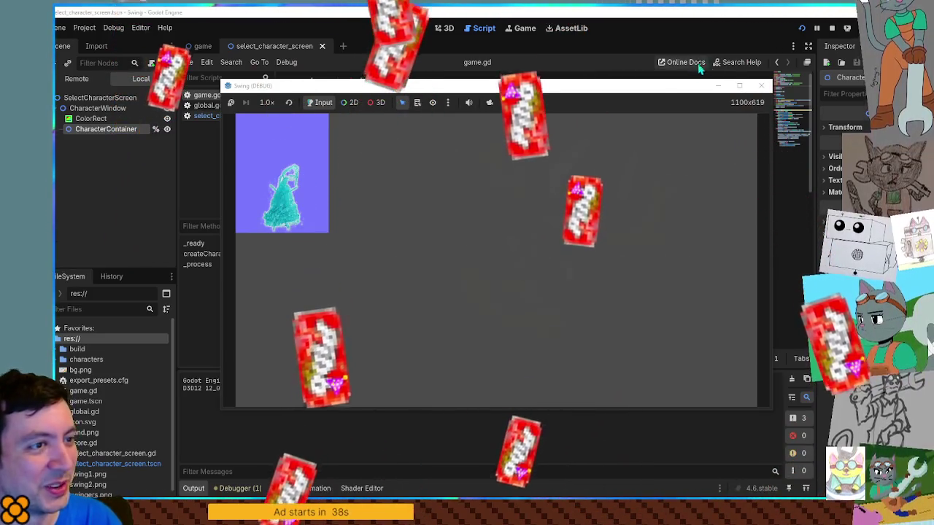
{"action": "left_click", "coordinate": [739, 85]}
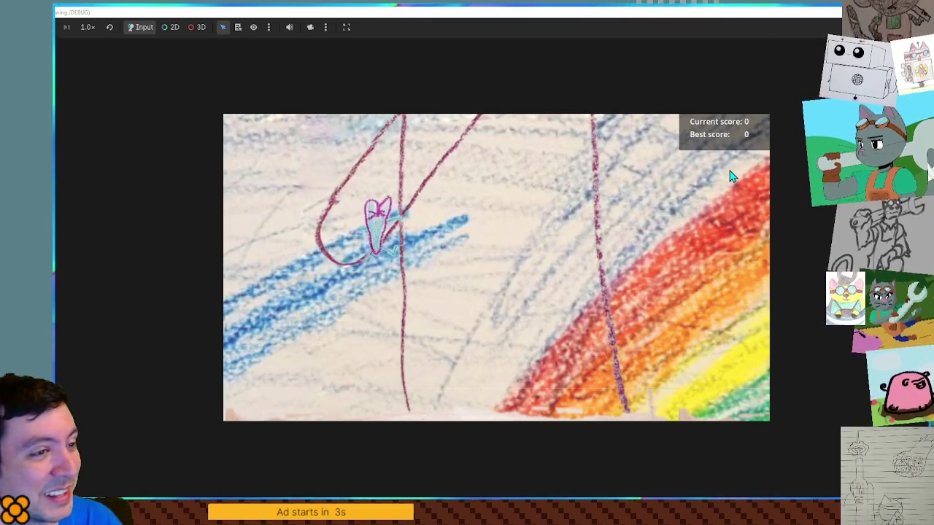
- Release the rope mid-swing in the Swing game after reaching a best score of 149.0
{"action": "left_click", "coordinate": [732, 177]}
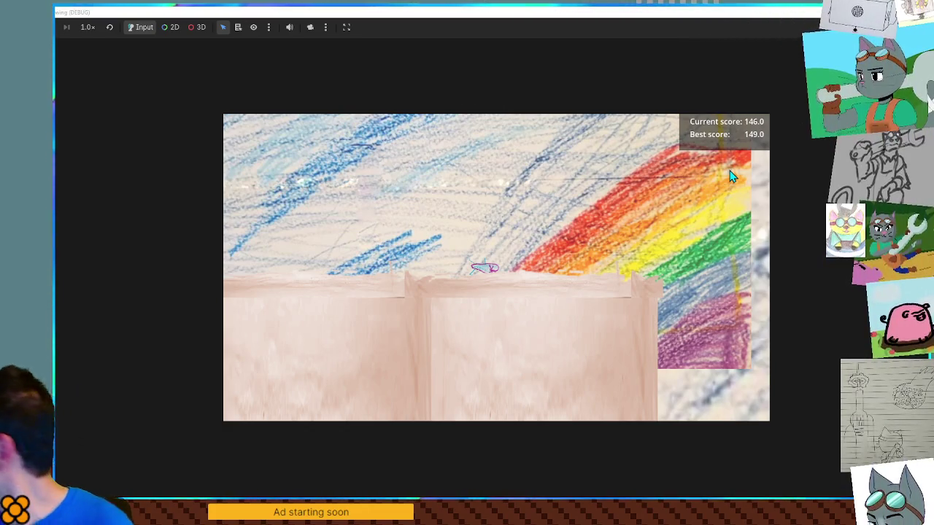
- Reload the swing game round so the current and best scores reset to 0
{"action": "left_click", "coordinate": [733, 177]}
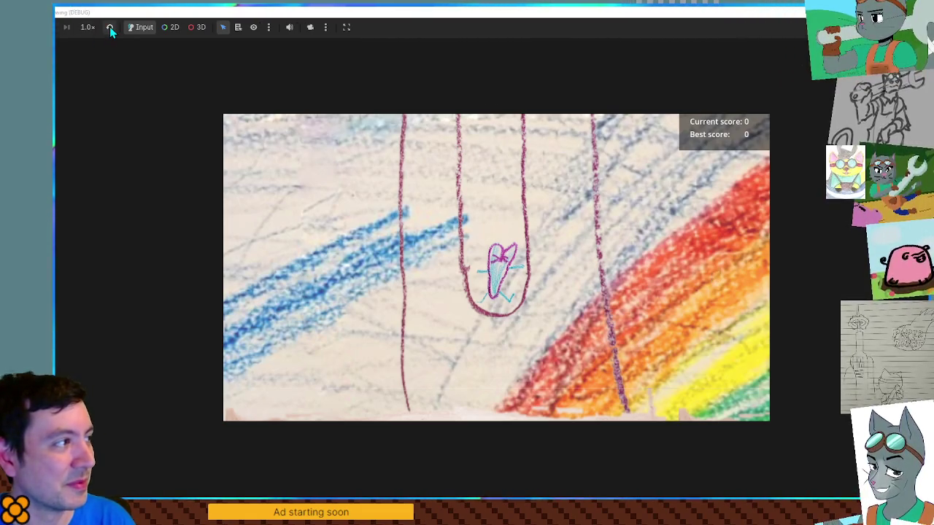
- Return to ch3_moves.gd, save and rerun the game with F5, then revisit the inhale line
{"action": "type", "text": "da"}
{"action": "left_click", "coordinate": [582, 212]}
{"action": "key", "text": "F5"}
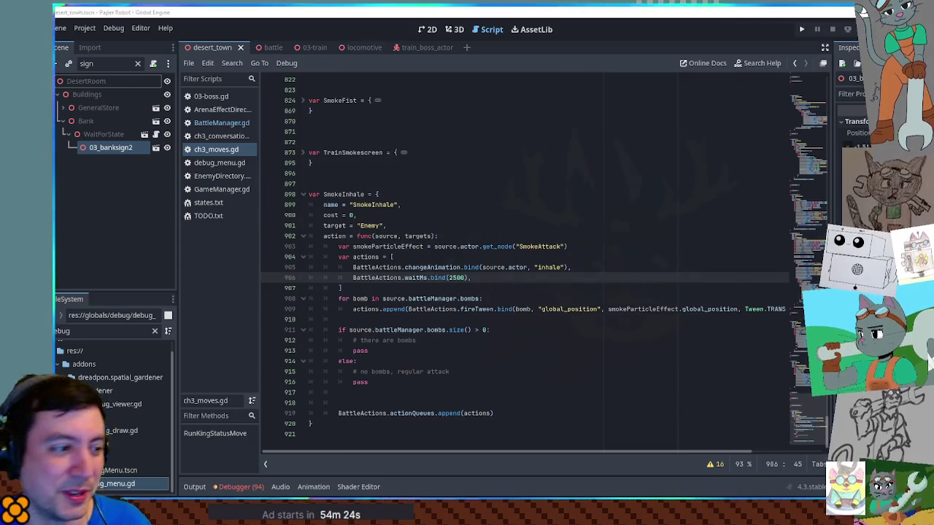
{"action": "left_click", "coordinate": [584, 267]}
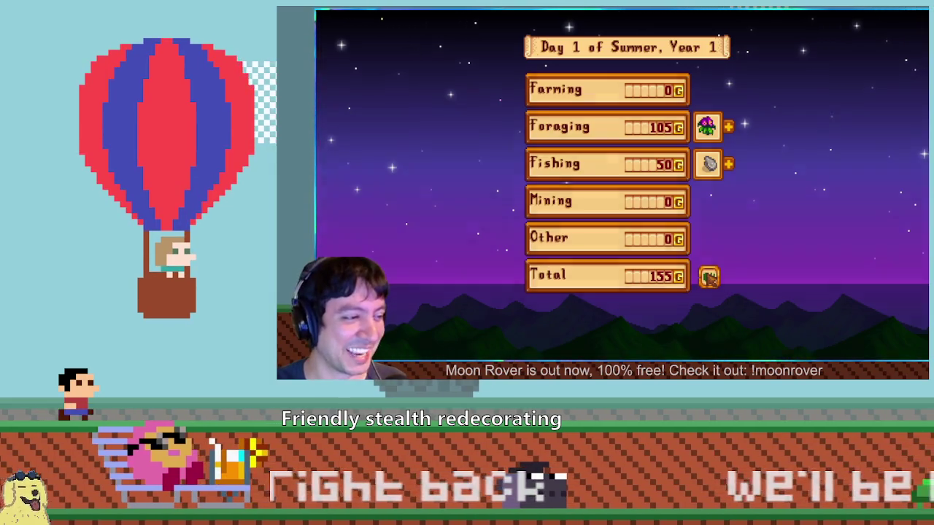
- Dismiss the shipping summary and walk the farmer from the bed toward the fireplaces
{"action": "left_click", "coordinate": [709, 276]}
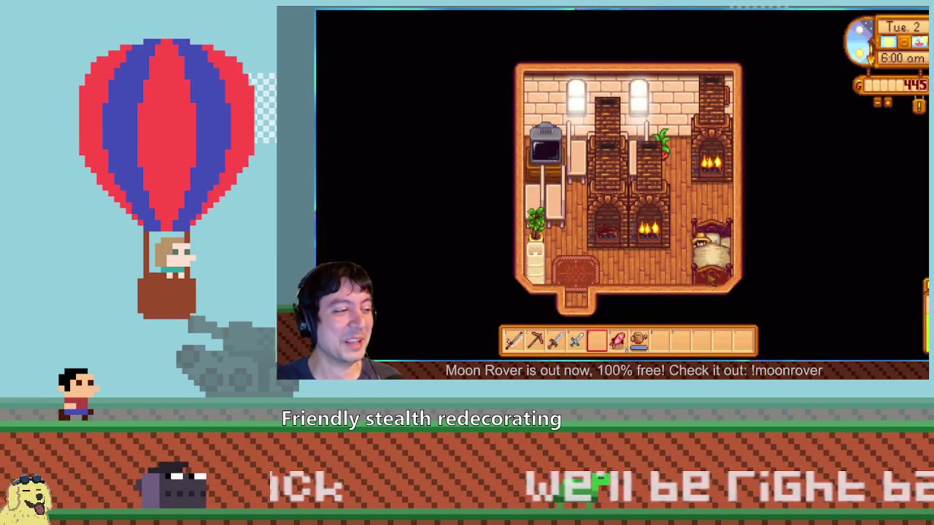
{"action": "key", "text": "a"}
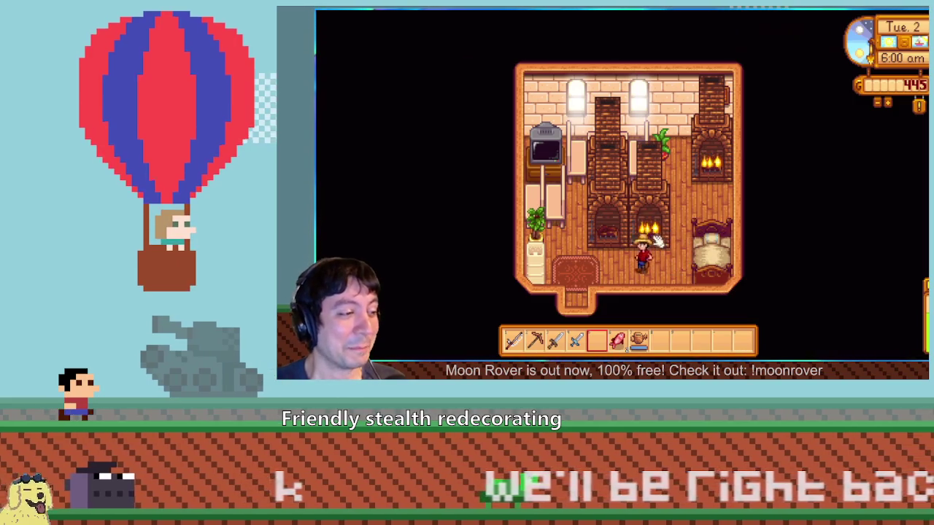
{"action": "key", "text": "6"}
{"action": "key", "text": "8"}
- Light the centre fireplace, then pick it up
{"action": "right_click", "coordinate": [617, 237]}
{"action": "key", "text": "w"}
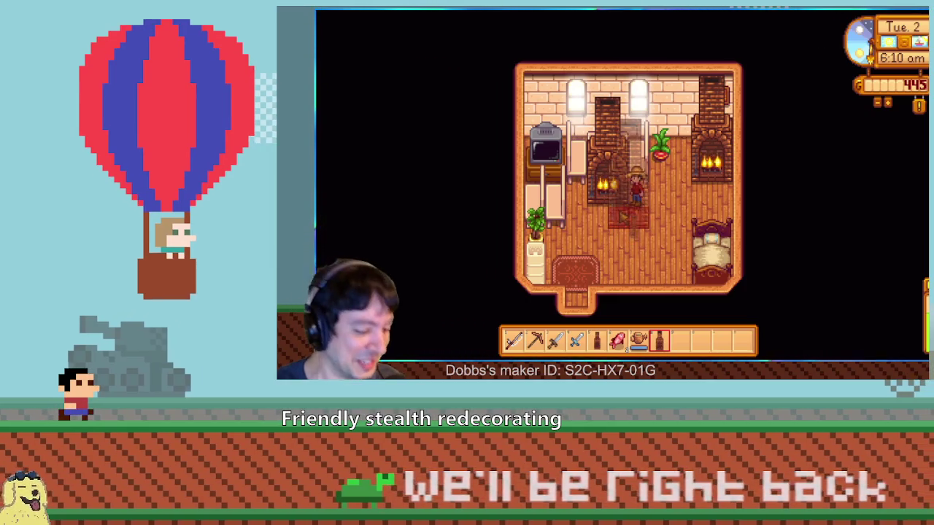
{"action": "left_click", "coordinate": [611, 201]}
{"action": "key", "text": "9"}
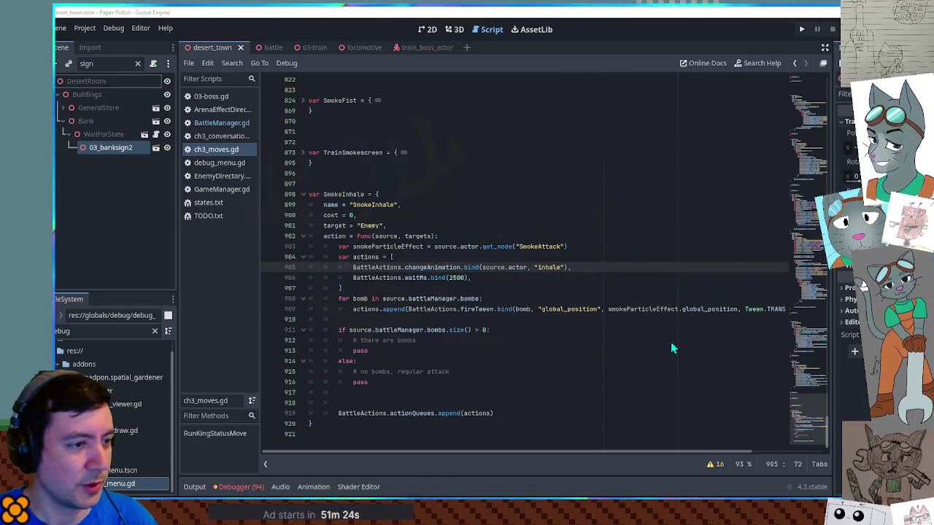
- Review SmokeInhale's bomb loop and filter the file browser for 'train' to open a trainFight boss image
{"action": "left_click", "coordinate": [450, 190]}
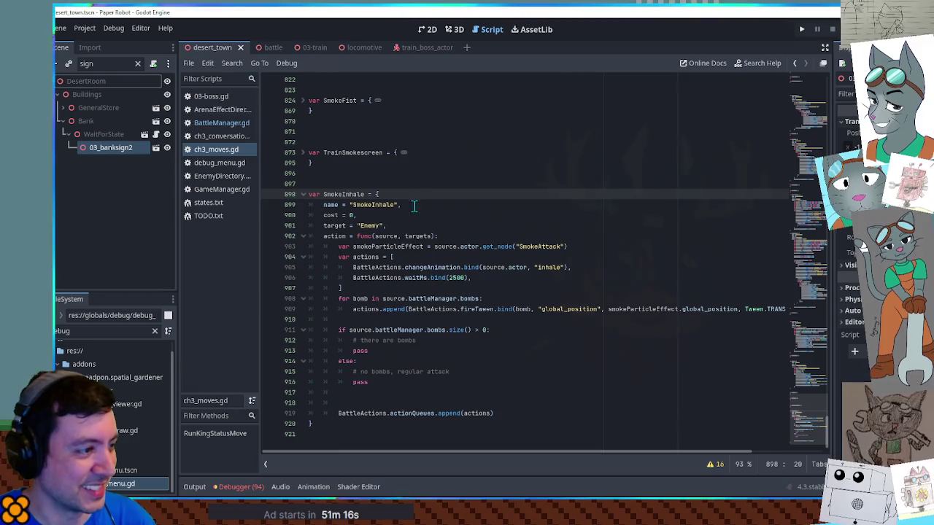
{"action": "left_click", "coordinate": [412, 319]}
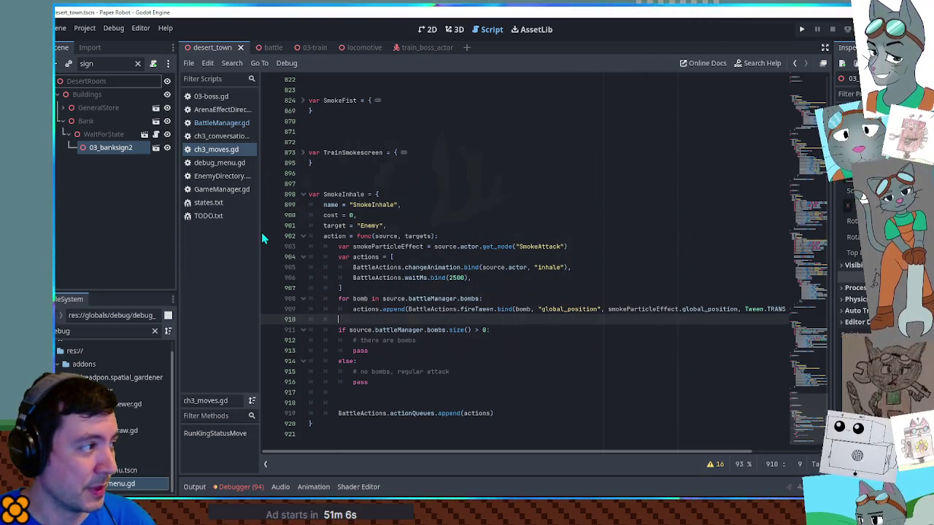
{"action": "double_click", "coordinate": [72, 327]}
{"action": "type", "text": "train"}
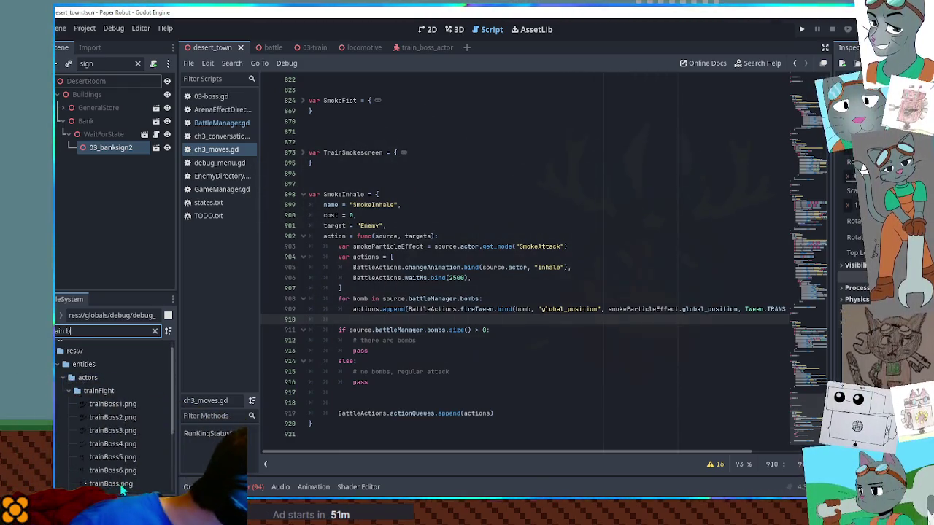
{"action": "left_click", "coordinate": [107, 471]}
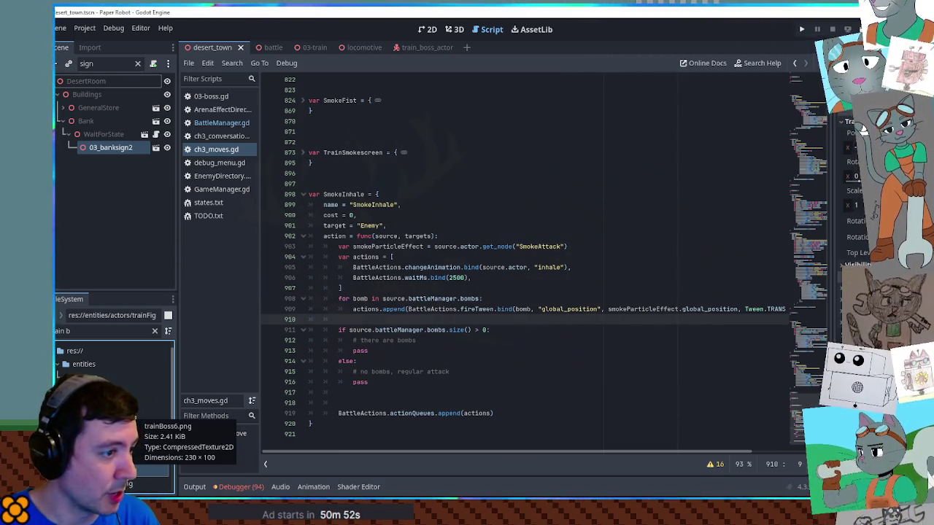
{"action": "left_click", "coordinate": [577, 268]}
{"action": "left_click", "coordinate": [542, 279]}
- Replace pass in the bombs branch with actions.append_array([ ]) and an indented list
{"action": "left_click_drag", "start_coordinate": [542, 288], "coordinate": [595, 258]}
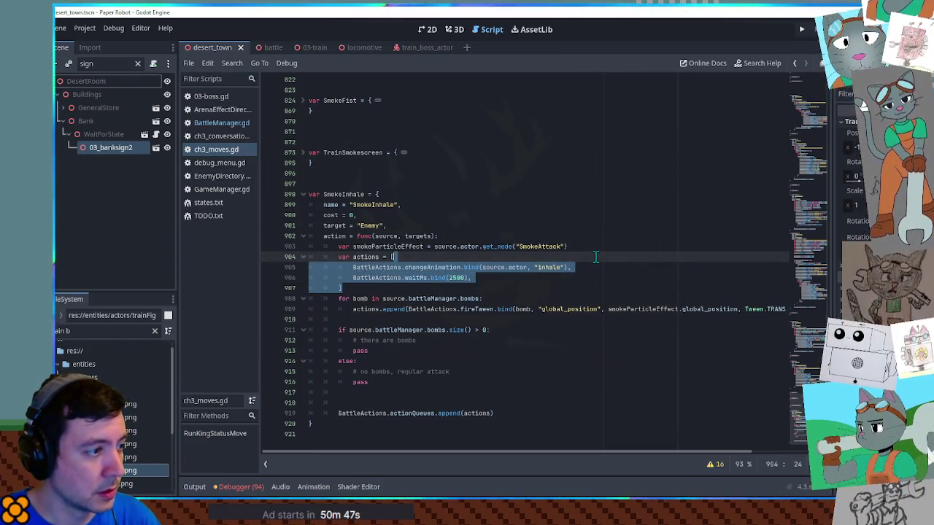
{"action": "double_click", "coordinate": [357, 351]}
{"action": "type", "text": "actions."}
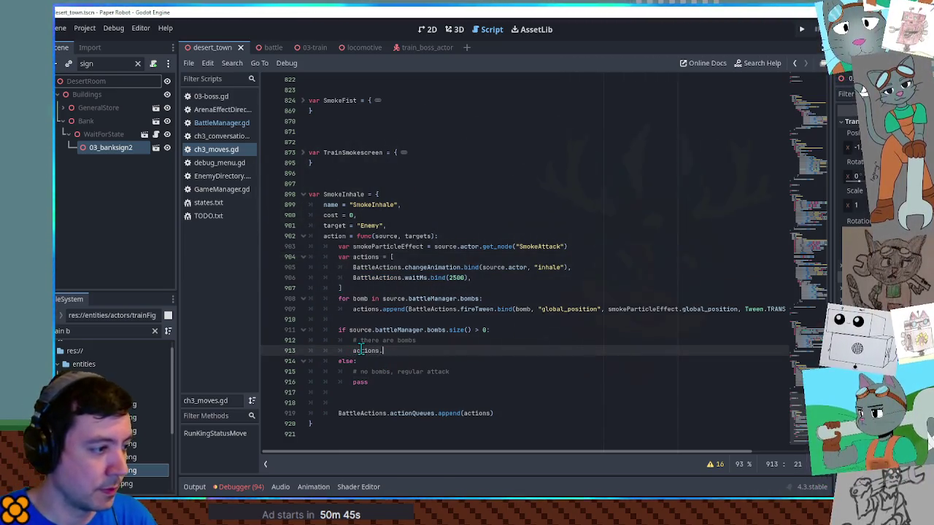
{"action": "type", "text": "appen"}
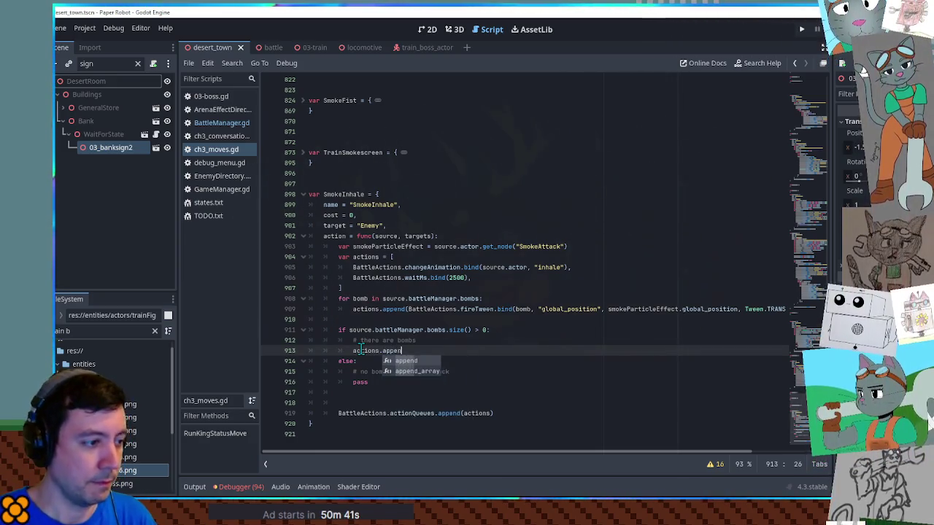
{"action": "key", "text": "Down"}
{"action": "key", "text": "Return"}
{"action": "type", "text": "["}
{"action": "key", "text": "Return"}
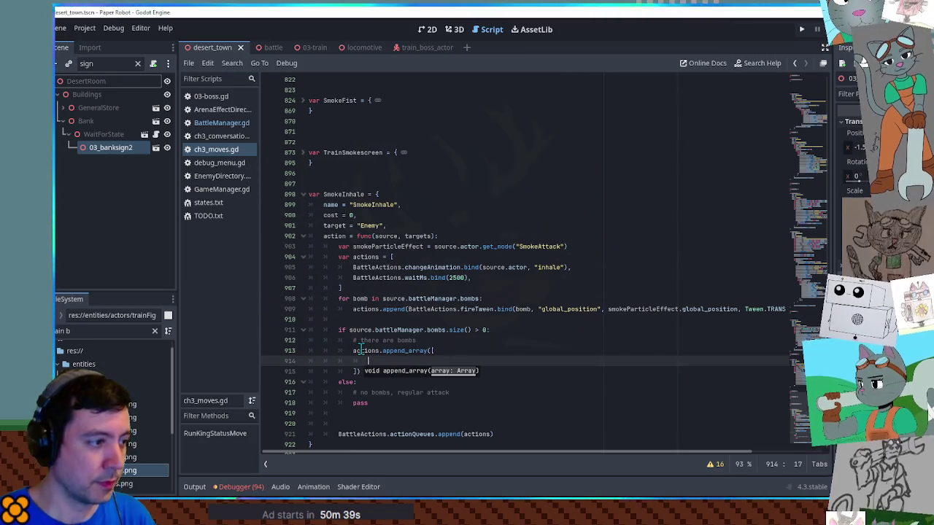
- Paste the changeAnimation 'inhale' line into the new list and open the train_boss_actor scene
{"action": "left_click_drag", "start_coordinate": [598, 267], "coordinate": [594, 259]}
{"action": "key", "text": "ctrl+c"}
{"action": "left_click", "coordinate": [437, 361]}
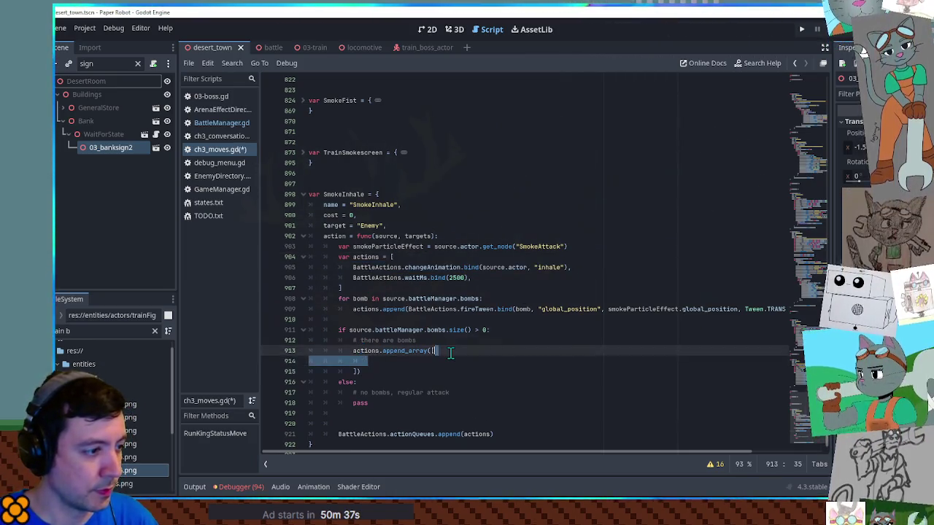
{"action": "key", "text": "ctrl+v"}
{"action": "double_click", "coordinate": [547, 362]}
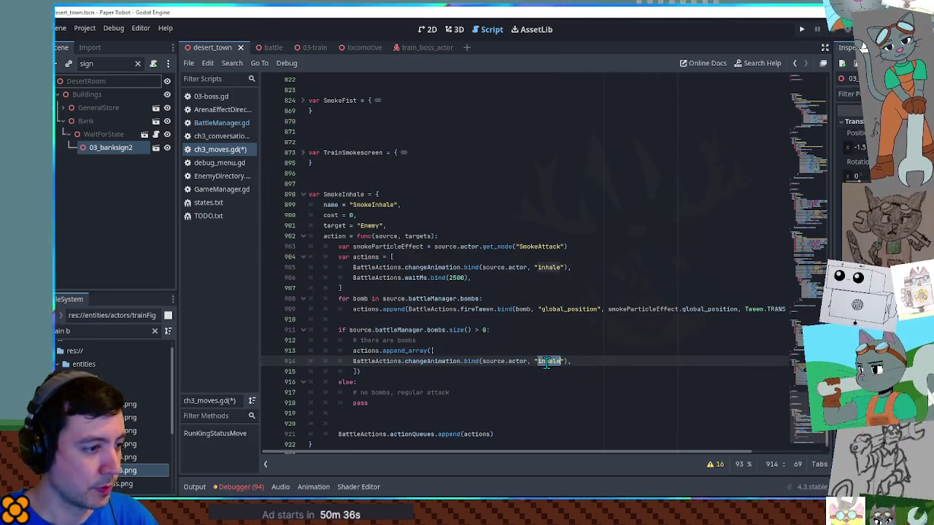
{"action": "left_click", "coordinate": [424, 47]}
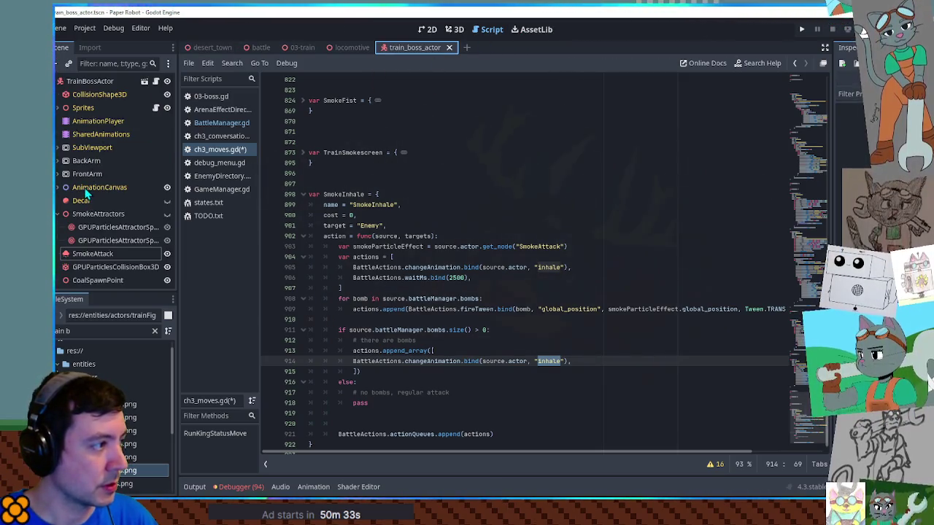
- Check the boss AnimationPlayer's animation names and change 'inhale' to 'surprise'
{"action": "left_click", "coordinate": [97, 121]}
{"action": "left_click", "coordinate": [365, 332]}
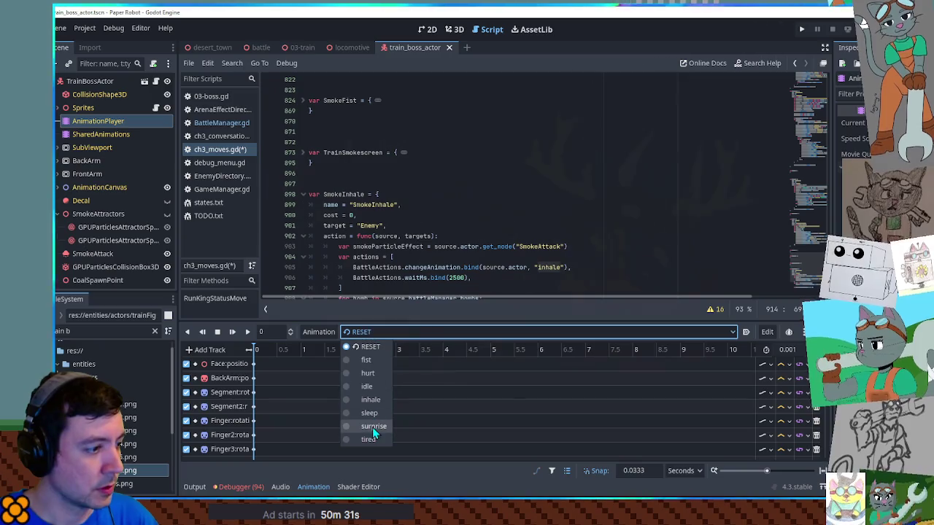
{"action": "left_click_drag", "start_coordinate": [613, 294], "coordinate": [387, 225]}
{"action": "left_click", "coordinate": [371, 332]}
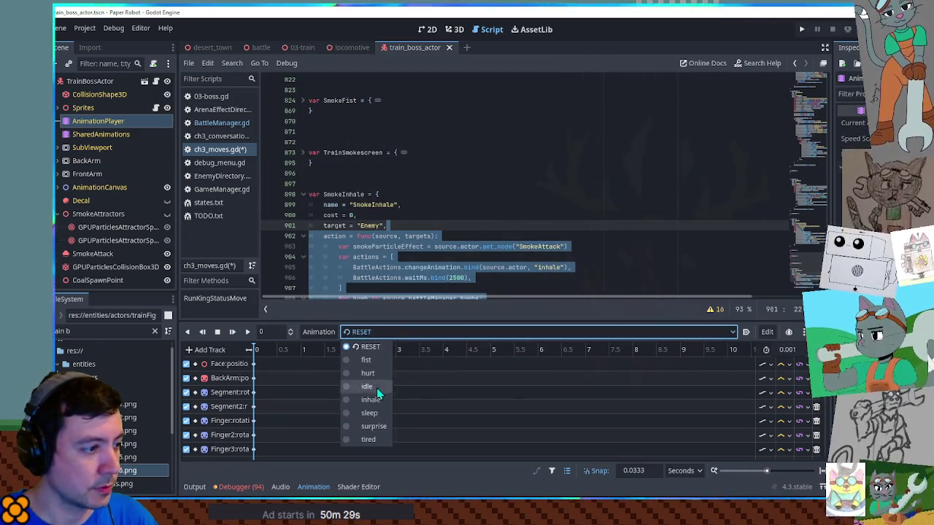
{"action": "left_click", "coordinate": [548, 267]}
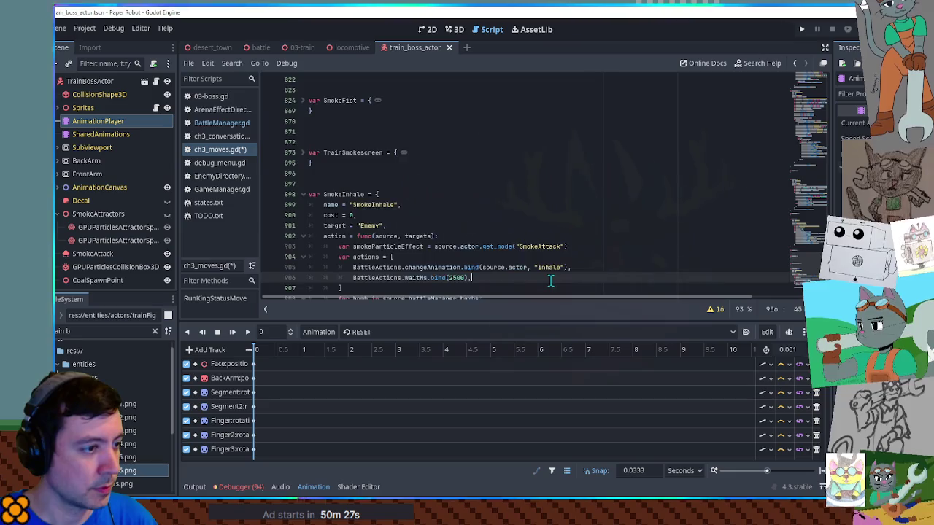
{"action": "scroll", "coordinate": [548, 267], "scroll_direction": "down", "scroll_amount": 3}
{"action": "left_click", "coordinate": [548, 267]}
{"action": "double_click", "coordinate": [548, 267]}
{"action": "type", "text": "s"}
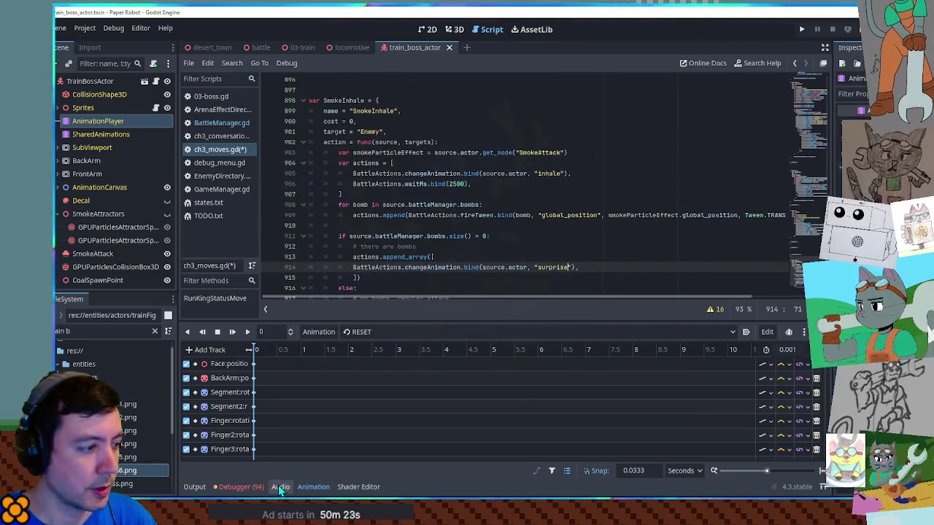
{"action": "left_click", "coordinate": [311, 488]}
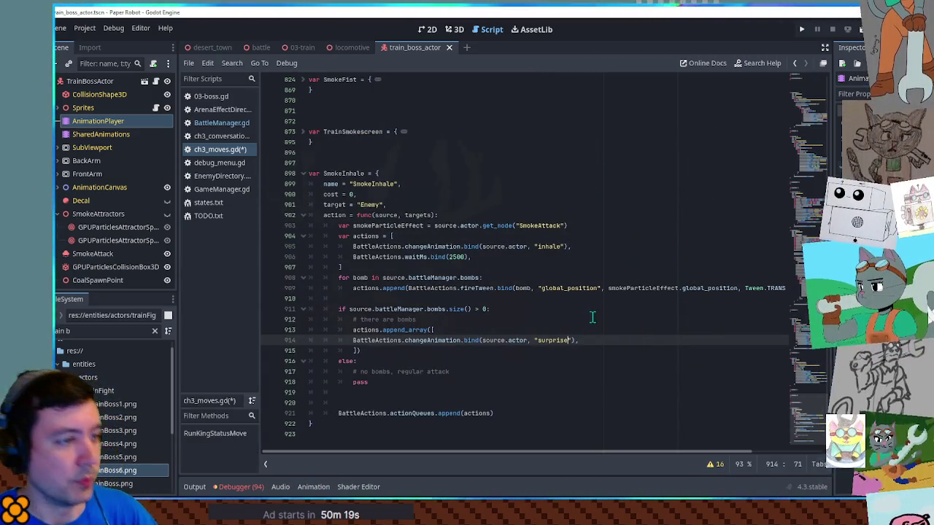
- Copy waitMs.bind(2500) under the surprise line and indent both list lines
{"action": "left_click", "coordinate": [606, 257]}
{"action": "key", "text": "shift+Home"}
{"action": "key", "text": "ctrl+c"}
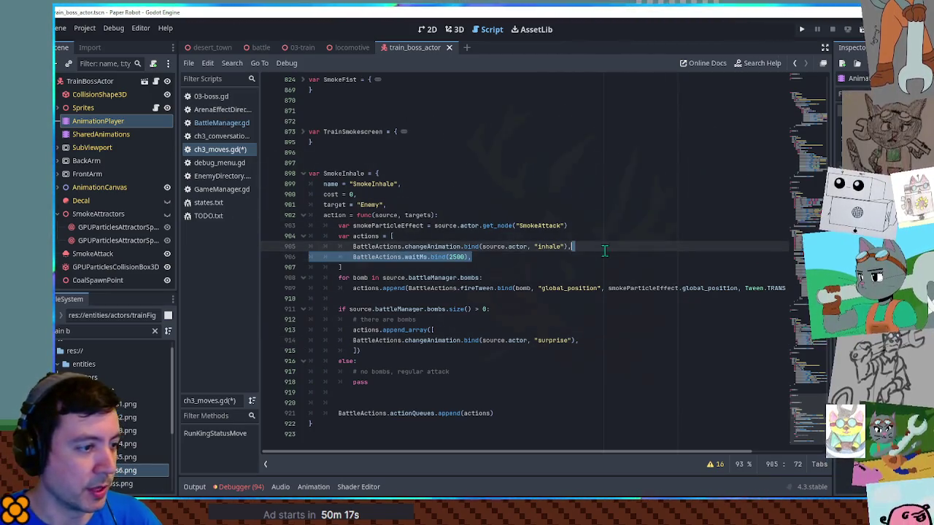
{"action": "left_click", "coordinate": [591, 342]}
{"action": "key", "text": "Return"}
{"action": "key", "text": "ctrl+v"}
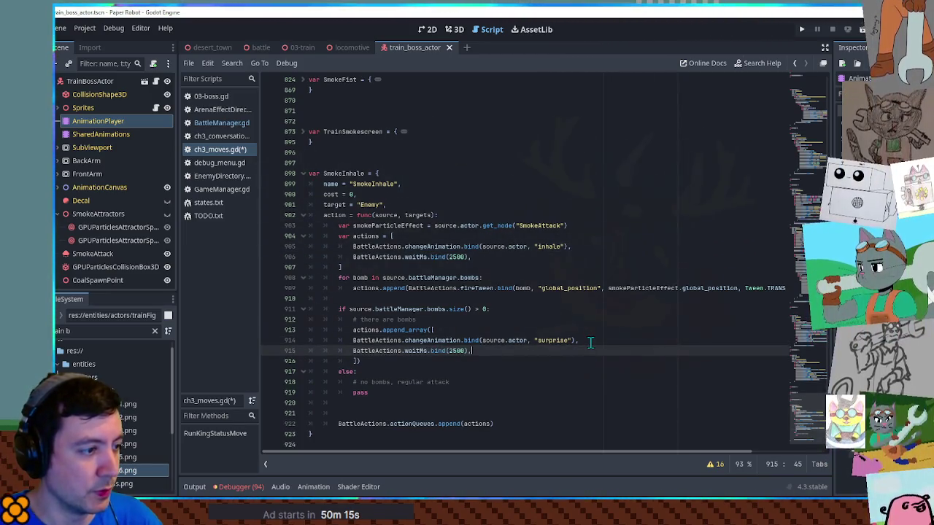
{"action": "left_click_drag", "start_coordinate": [357, 340], "coordinate": [369, 351]}
{"action": "key", "text": "Tab"}
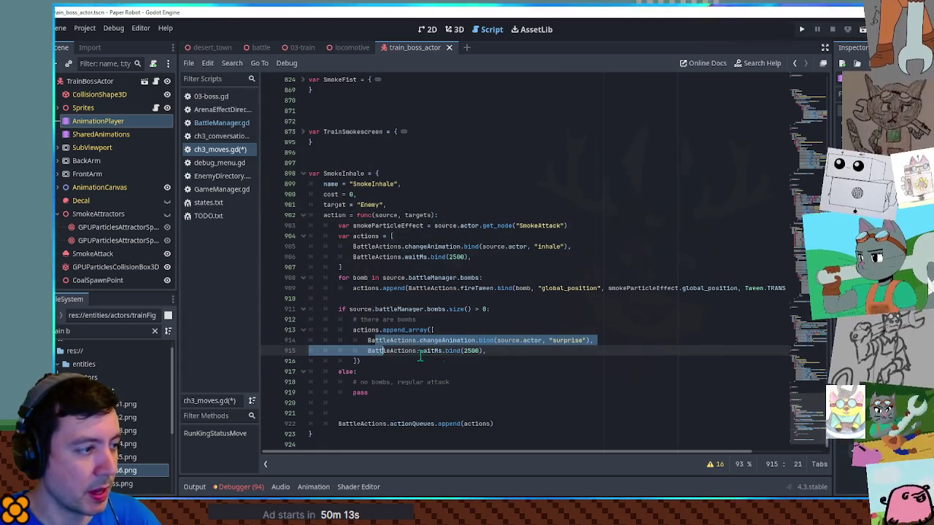
{"action": "left_click", "coordinate": [541, 315]}
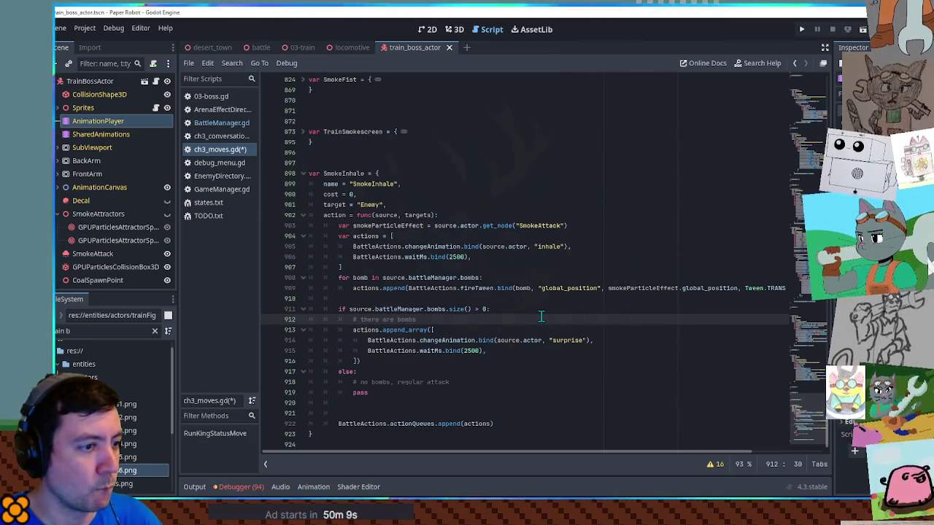
- Search ch3_moves.gd for existing 'delete' calls
{"action": "left_click_drag", "start_coordinate": [349, 309], "coordinate": [427, 309]}
{"action": "left_click", "coordinate": [448, 320]}
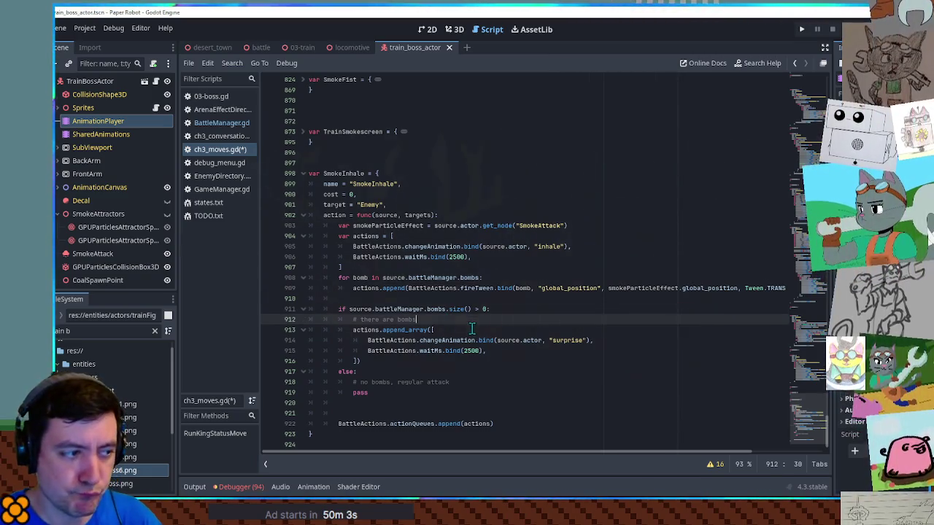
{"action": "left_click", "coordinate": [608, 338]}
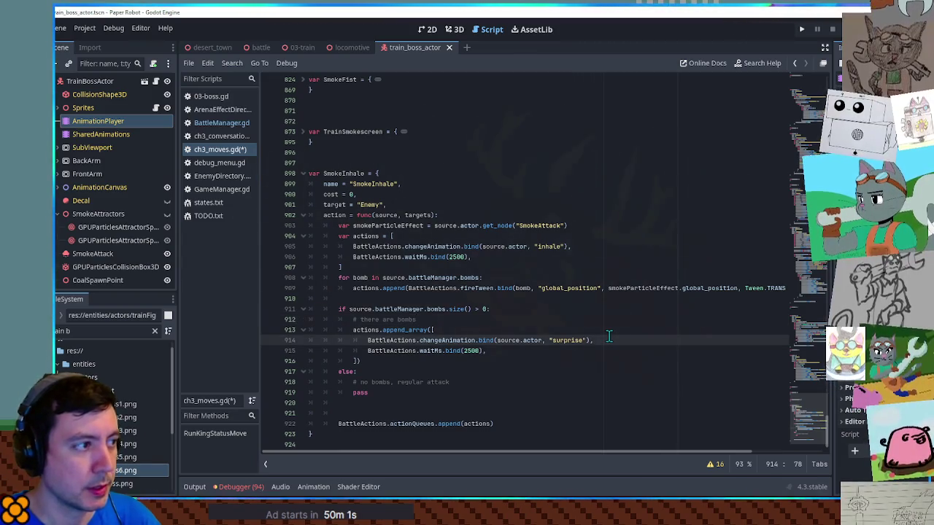
{"action": "key", "text": "ctrl+f"}
{"action": "type", "text": "delete"}
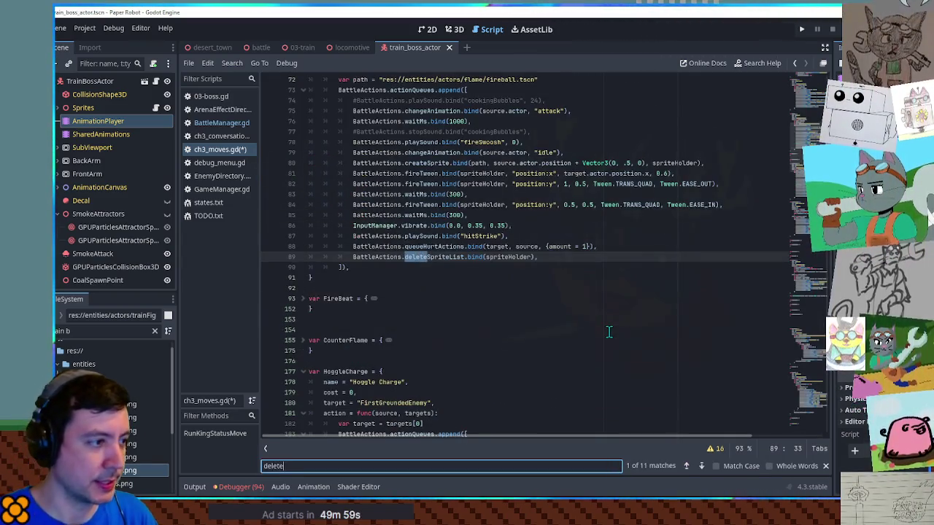
- Paste the deleteSpriteList.bind() call under the surprise line and indent it
{"action": "left_click", "coordinate": [618, 252]}
{"action": "left_click", "coordinate": [618, 248]}
{"action": "scroll", "coordinate": [584, 292], "scroll_direction": "down", "scroll_amount": 20}
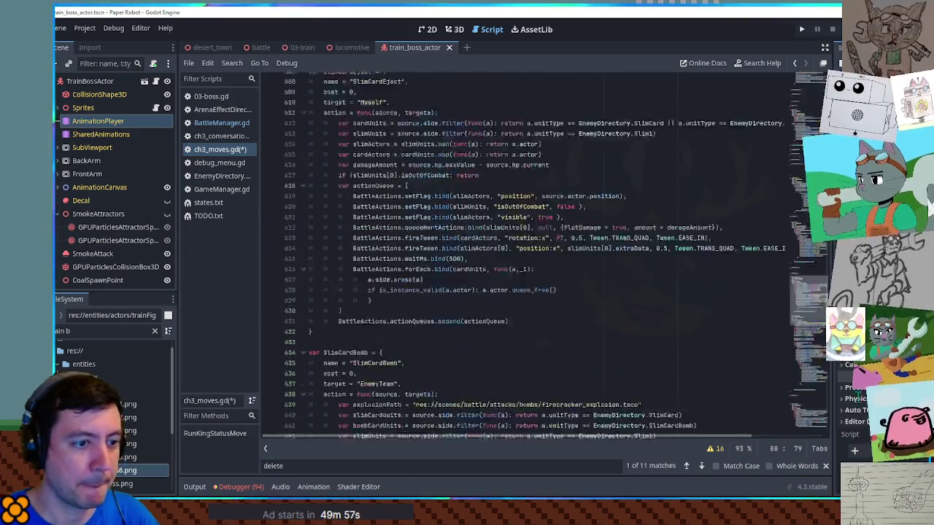
{"action": "left_click", "coordinate": [593, 319]}
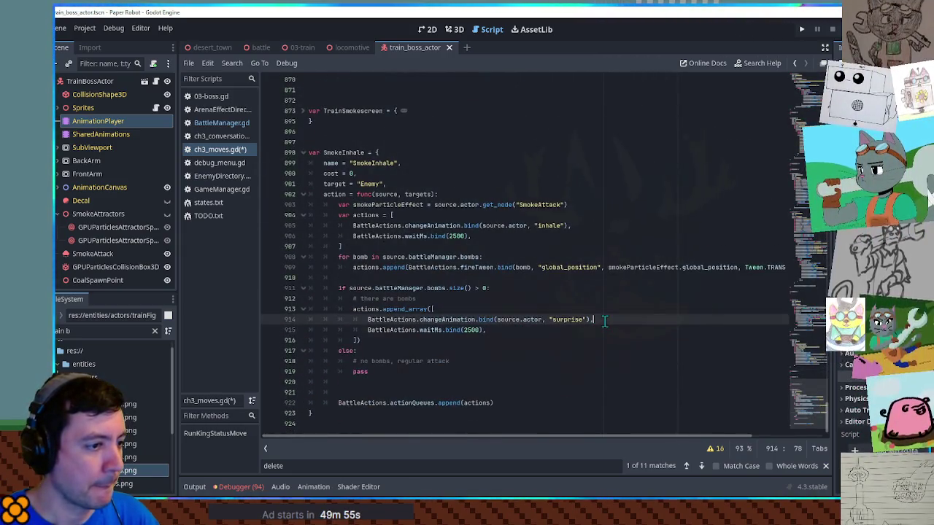
{"action": "key", "text": "Return"}
{"action": "key", "text": "ctrl+v"}
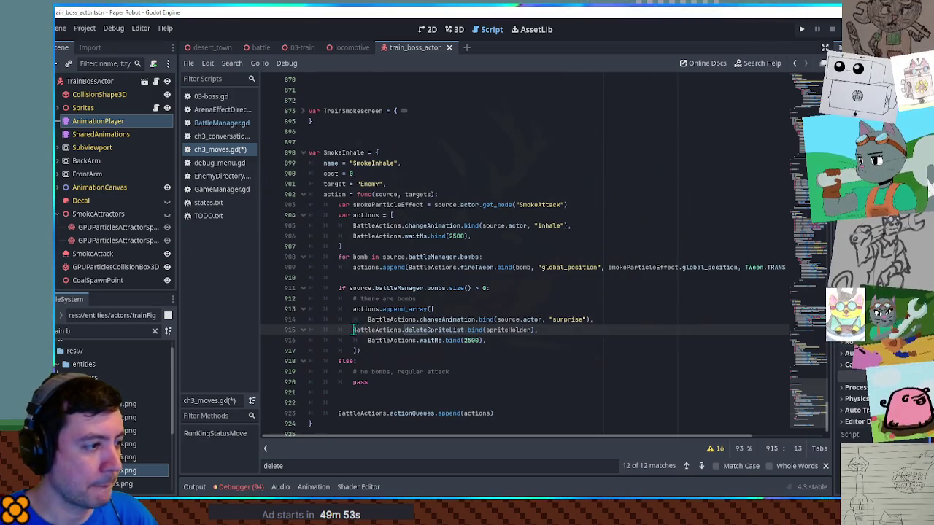
{"action": "key", "text": "Tab"}
{"action": "left_click", "coordinate": [555, 330]}
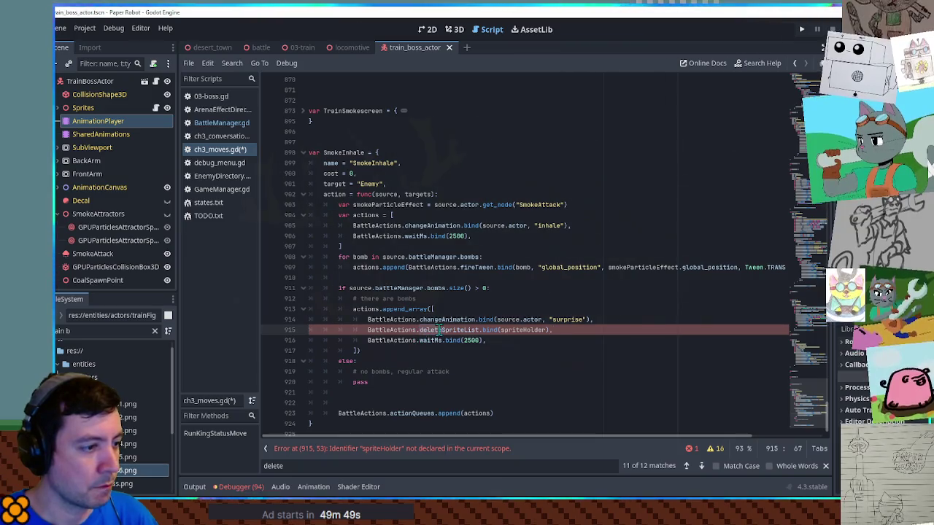
- Replace spriteHolder in the delete call with source.battleManager.bombs
{"action": "left_click_drag", "start_coordinate": [349, 288], "coordinate": [446, 288]}
{"action": "key", "text": "ctrl+c"}
{"action": "double_click", "coordinate": [526, 330]}
{"action": "key", "text": "ctrl+v"}
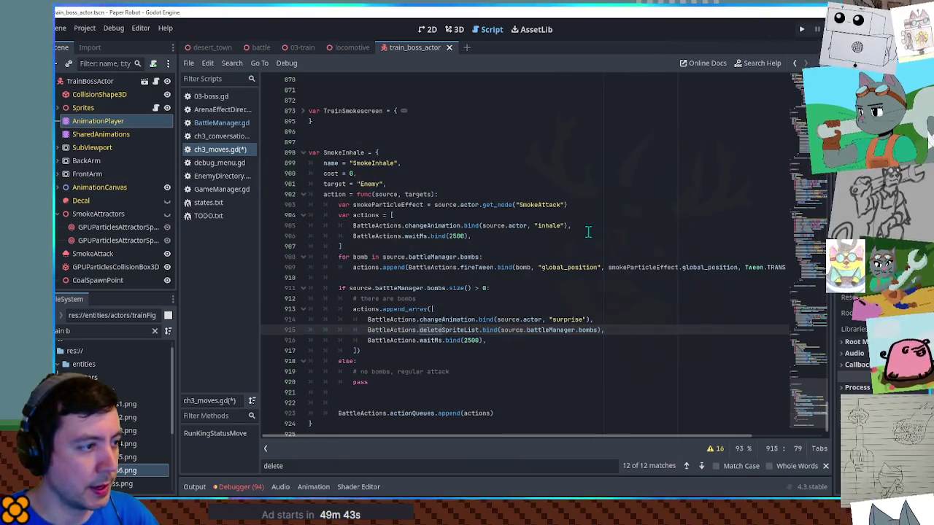
- Expand the TrainSmokescreen move and pick its arena-effects execute line
{"action": "scroll", "coordinate": [583, 255], "scroll_direction": "up", "scroll_amount": 3}
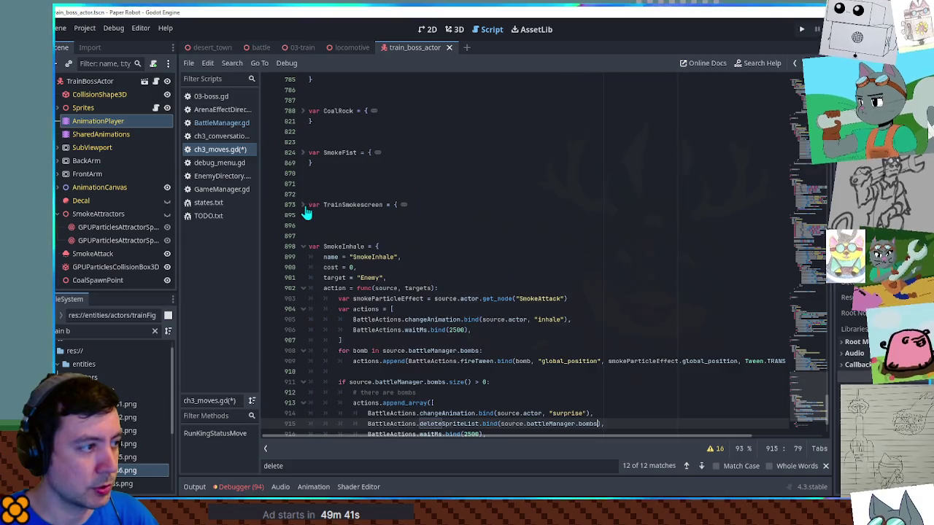
{"action": "left_click", "coordinate": [303, 204]}
{"action": "left_click", "coordinate": [576, 351]}
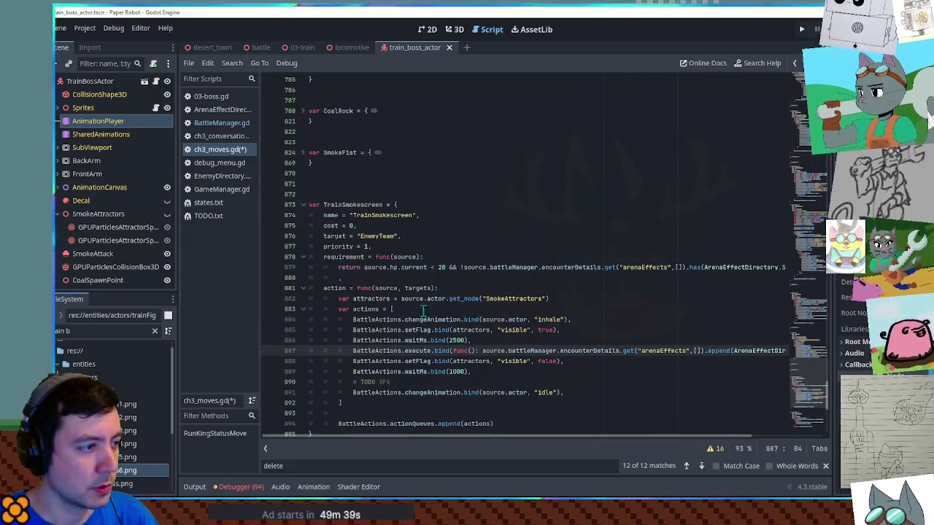
- Paste the execute.bind line below deleteSpriteList and indent it into the list
{"action": "left_click", "coordinate": [303, 204]}
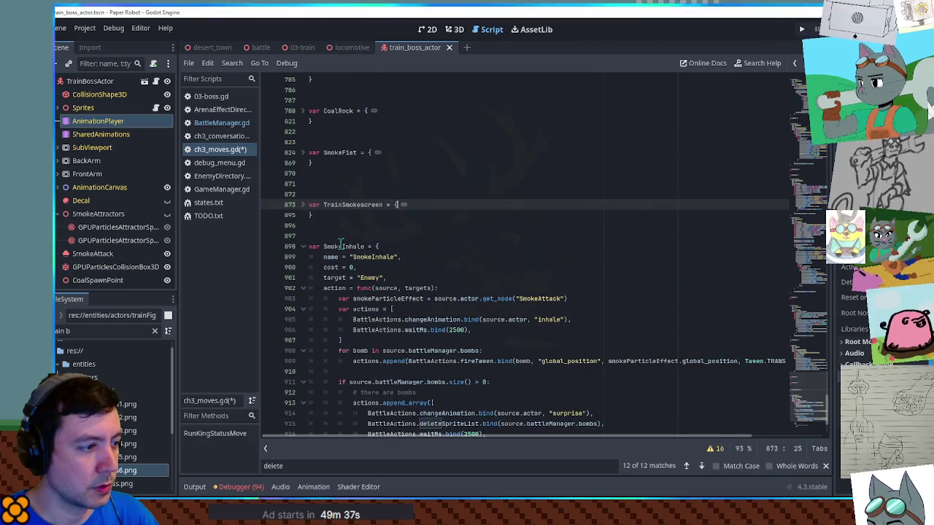
{"action": "scroll", "coordinate": [438, 255], "scroll_direction": "down", "scroll_amount": 3}
{"action": "left_click", "coordinate": [616, 319]}
{"action": "key", "text": "Return"}
{"action": "key", "text": "ctrl+v"}
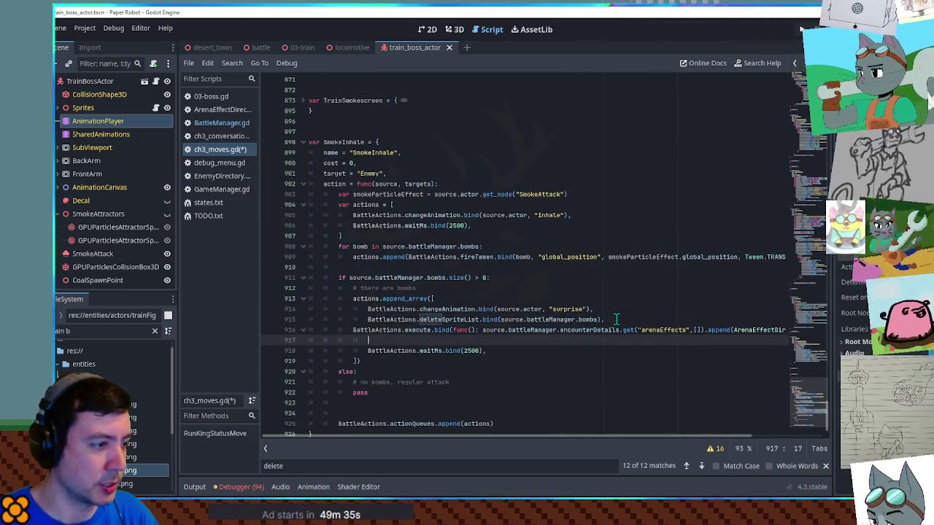
{"action": "left_click", "coordinate": [352, 330]}
{"action": "key", "text": "Tab"}
{"action": "key", "text": "Down"}
{"action": "key", "text": "BackSpace"}
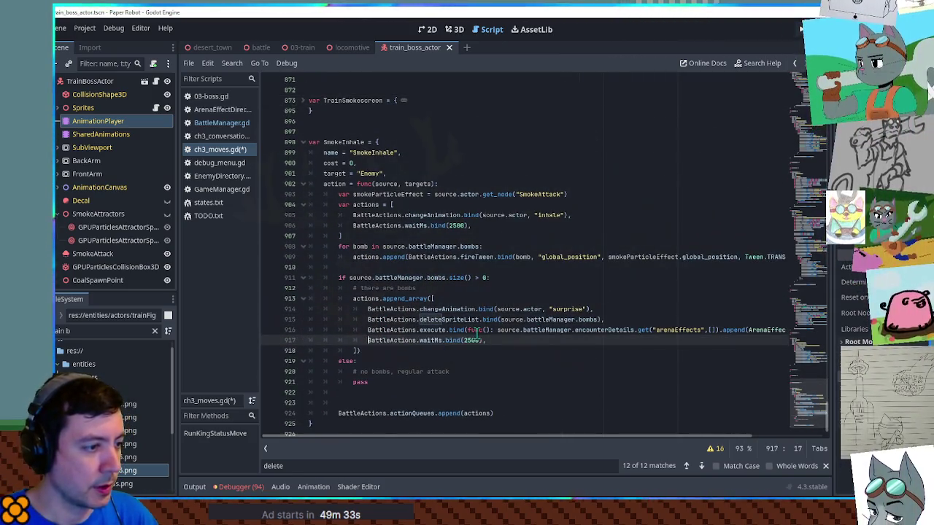
- Make the execute function set source.battleManager.bombs = []
{"action": "left_click", "coordinate": [497, 330]}
{"action": "key", "text": "shift+End"}
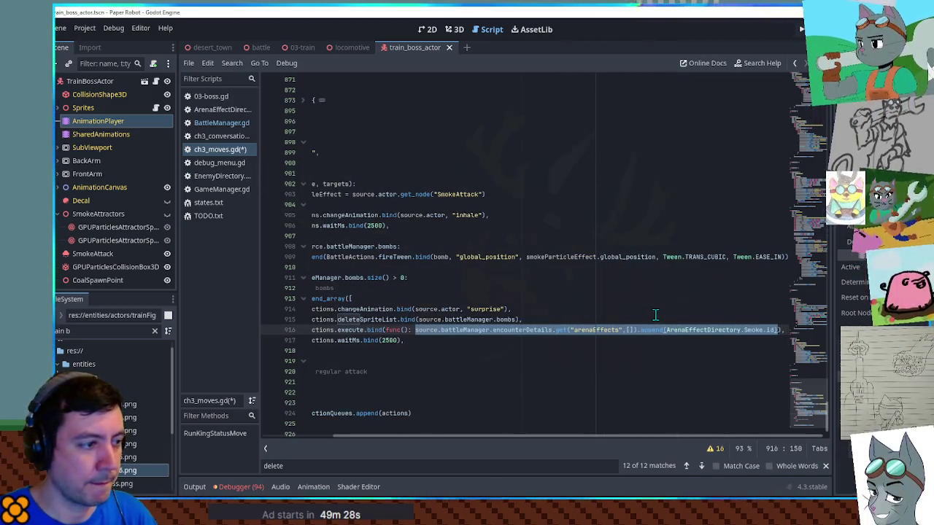
{"action": "type", "text": "source.batt"}
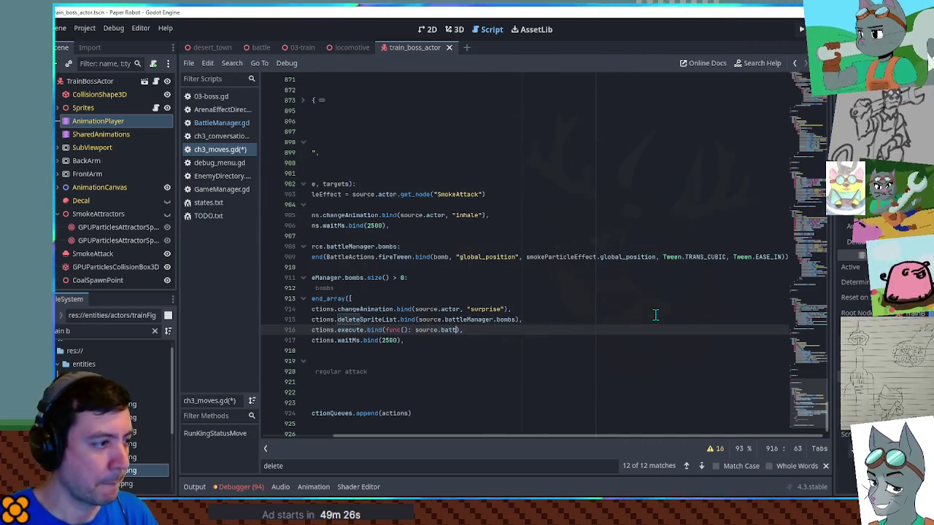
{"action": "left_click", "coordinate": [511, 340]}
{"action": "left_click_drag", "start_coordinate": [349, 277], "coordinate": [446, 278]}
{"action": "left_click_drag", "start_coordinate": [500, 320], "coordinate": [599, 320]}
{"action": "key", "text": "ctrl+c"}
{"action": "left_click_drag", "start_coordinate": [498, 330], "coordinate": [541, 329]}
{"action": "key", "text": "ctrl+v"}
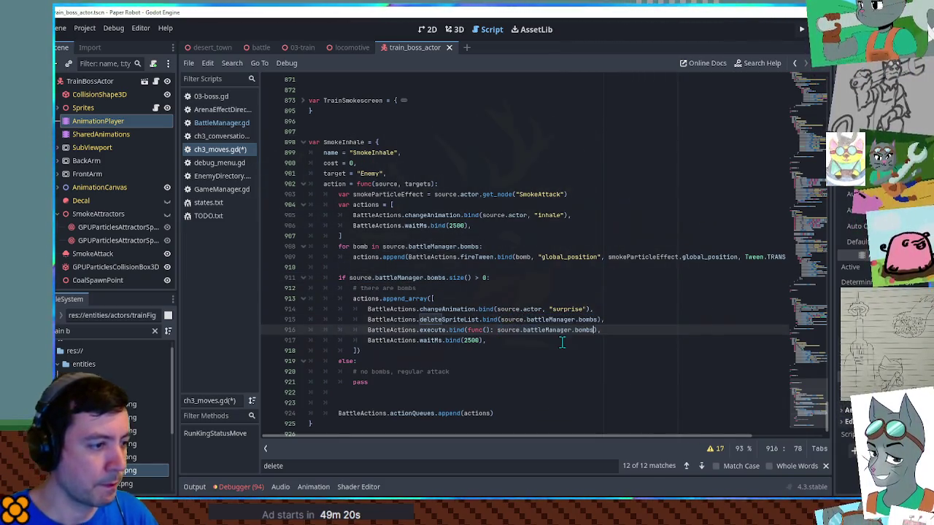
{"action": "type", "text": "= []"}
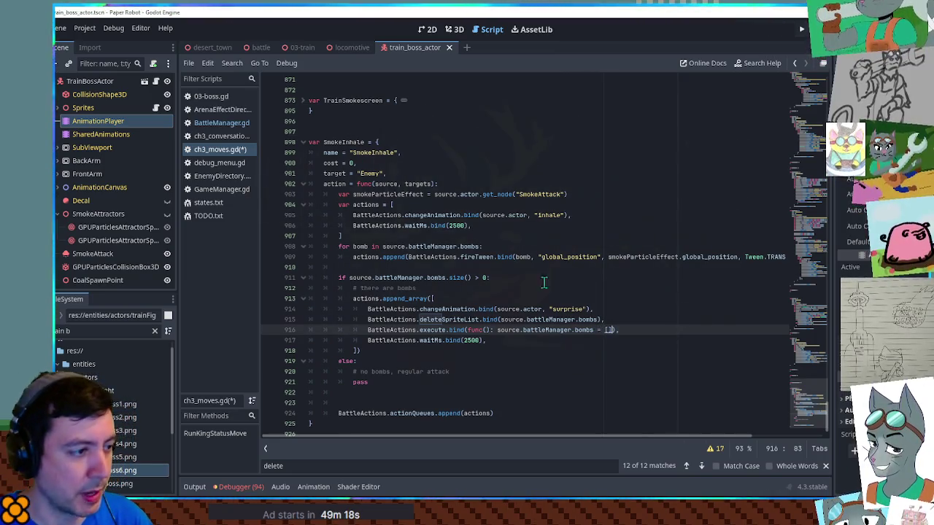
{"action": "left_click", "coordinate": [544, 287]}
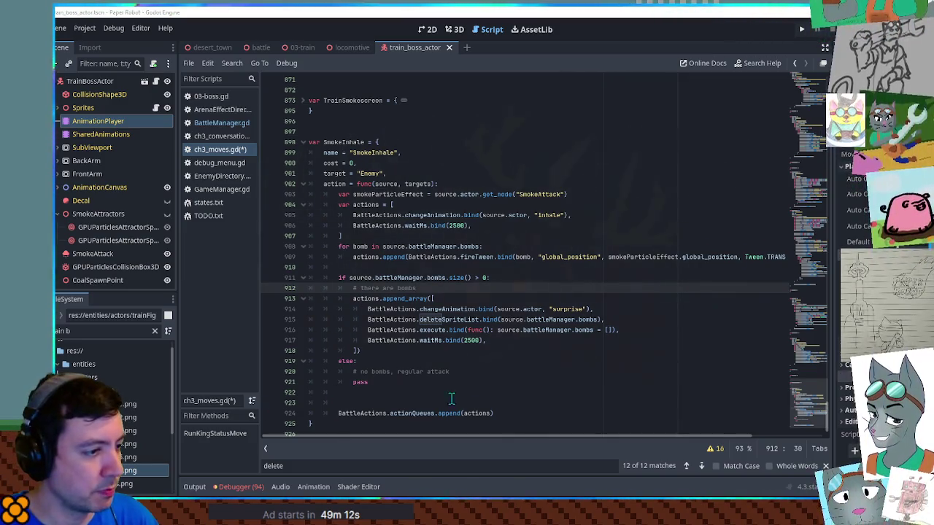
- Copy the surprise animation call and change the wait from 2500 to 1500 ms
{"action": "left_click", "coordinate": [533, 340]}
{"action": "left_click_drag", "start_coordinate": [621, 309], "coordinate": [624, 300]}
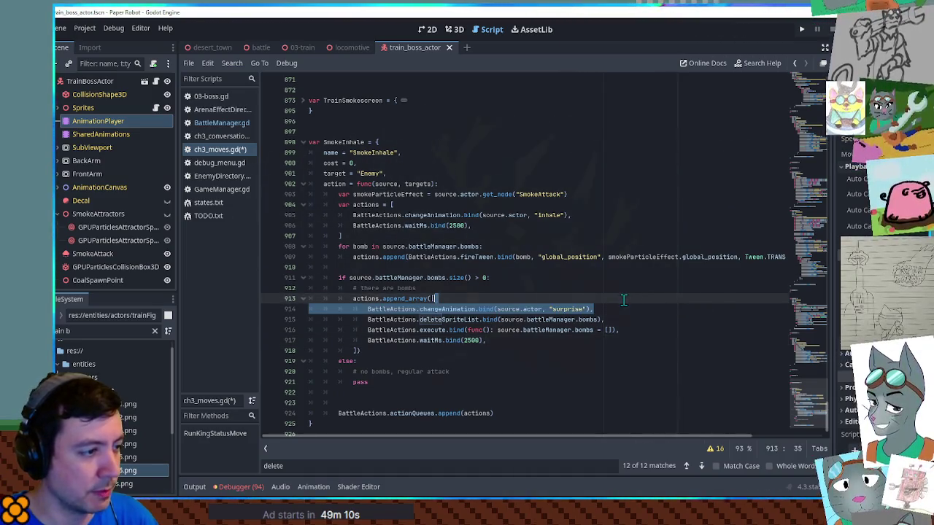
{"action": "left_click", "coordinate": [624, 340]}
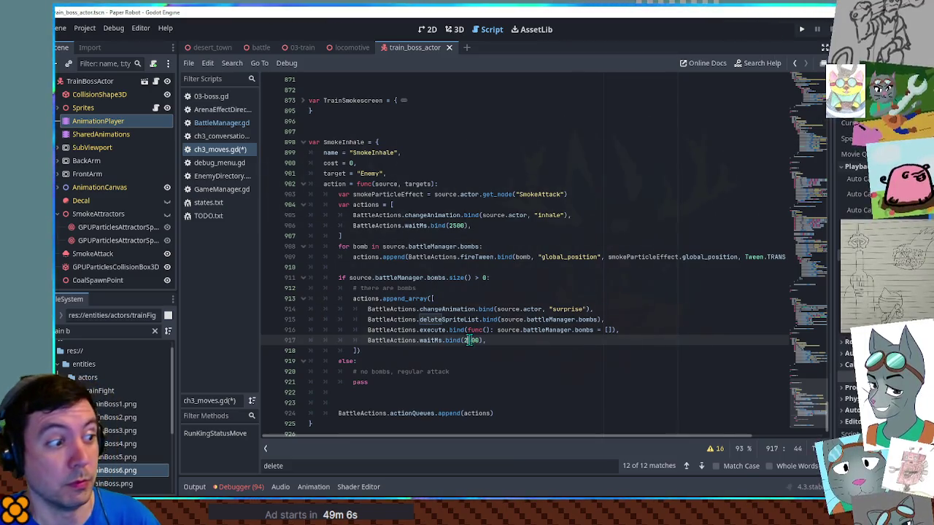
{"action": "key", "text": "Delete"}
{"action": "type", "text": "15"}
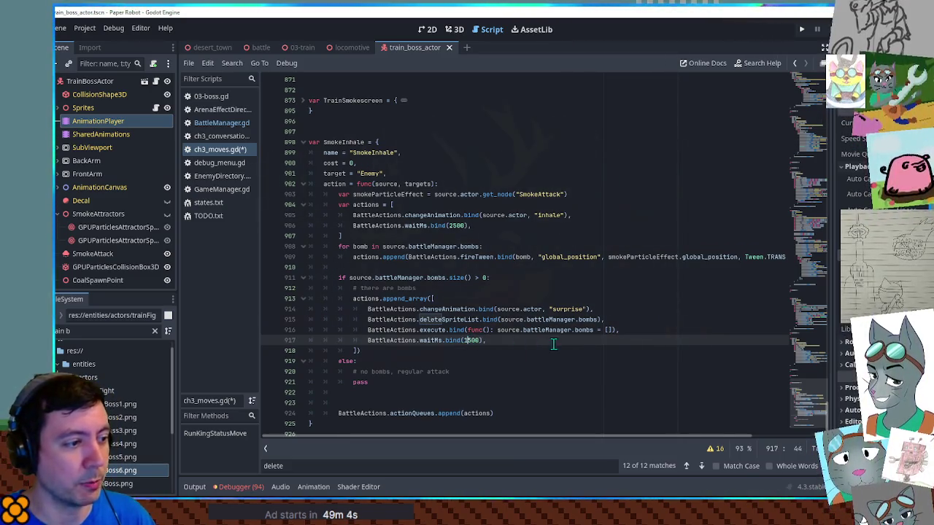
- Add a changeAnimation 'idle' line after the wait, then search for queueHurt
{"action": "key", "text": "End"}
{"action": "key", "text": "ctrl+v"}
{"action": "double_click", "coordinate": [570, 351]}
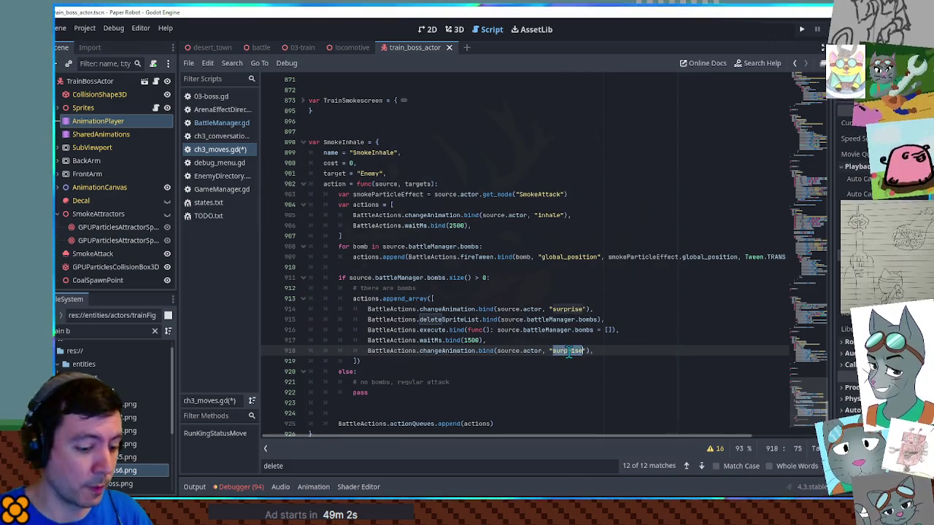
{"action": "type", "text": "idl"}
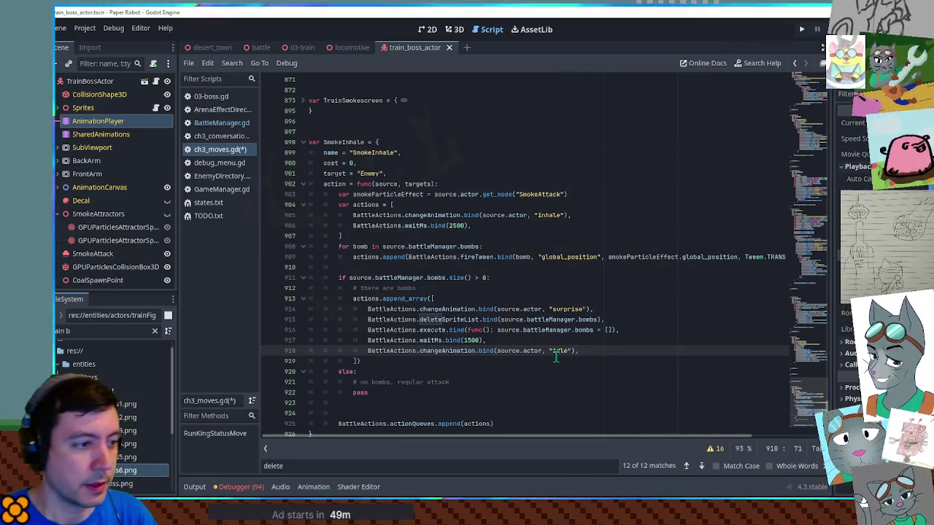
{"action": "key", "text": "Return"}
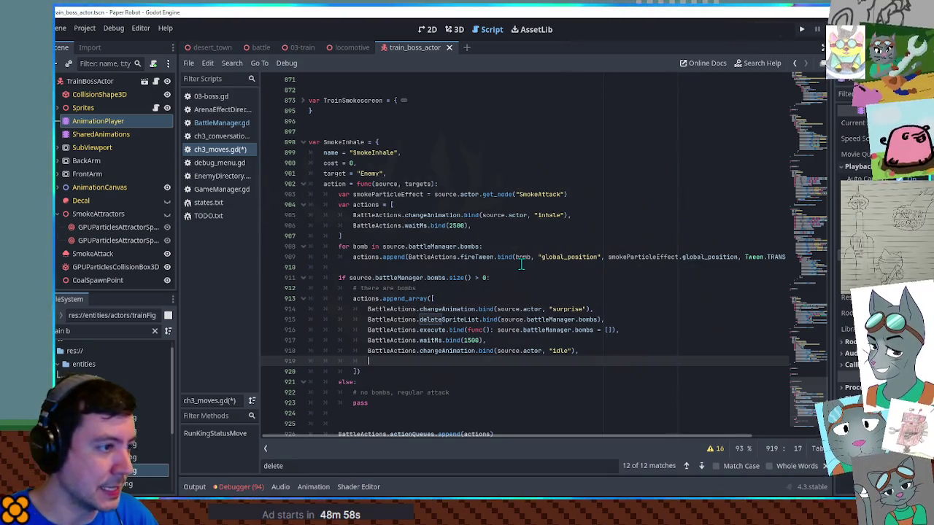
{"action": "key", "text": "ctrl+f"}
{"action": "type", "text": "qu"}
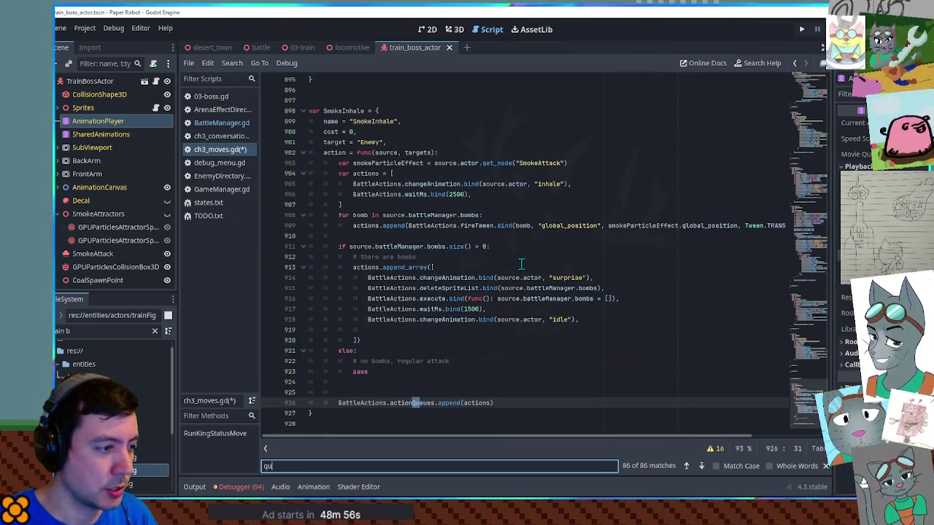
{"action": "type", "text": "eueuehur"}
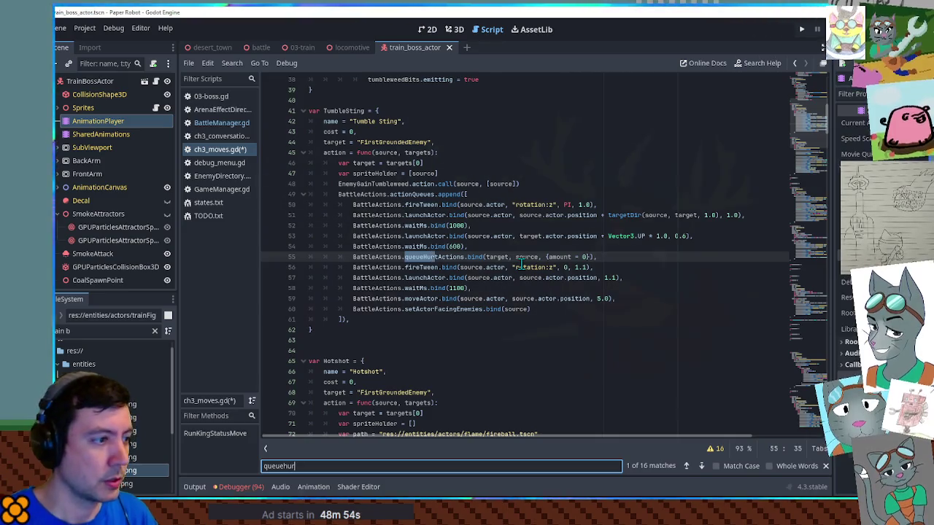
- Find a flatDamage example and add flatDamage = true to the queueHurtActions options
{"action": "left_click", "coordinate": [651, 259]}
{"action": "key", "text": "ctrl+f"}
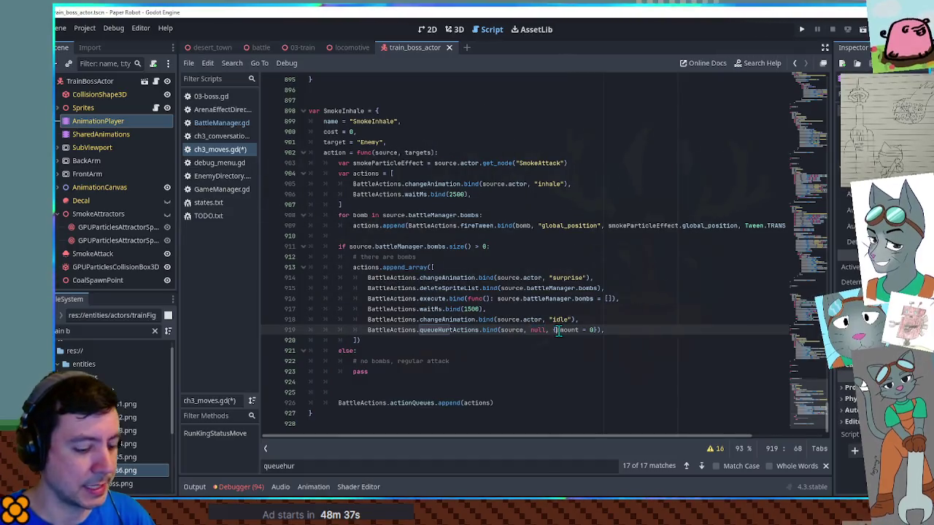
{"action": "type", "text": "flatda"}
{"action": "left_click_drag", "start_coordinate": [563, 256], "coordinate": [625, 257]}
{"action": "key", "text": "ctrl+End"}
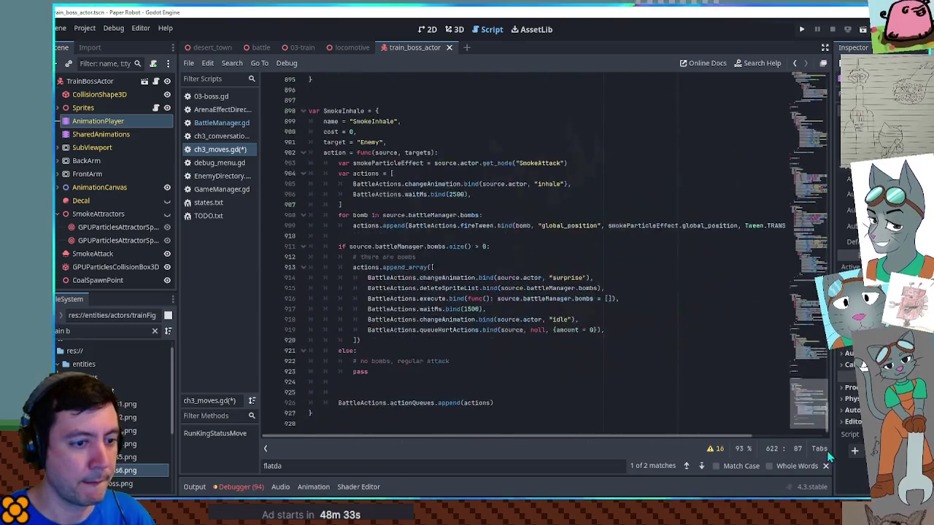
{"action": "left_click", "coordinate": [556, 330]}
{"action": "key", "text": "ctrl+v"}
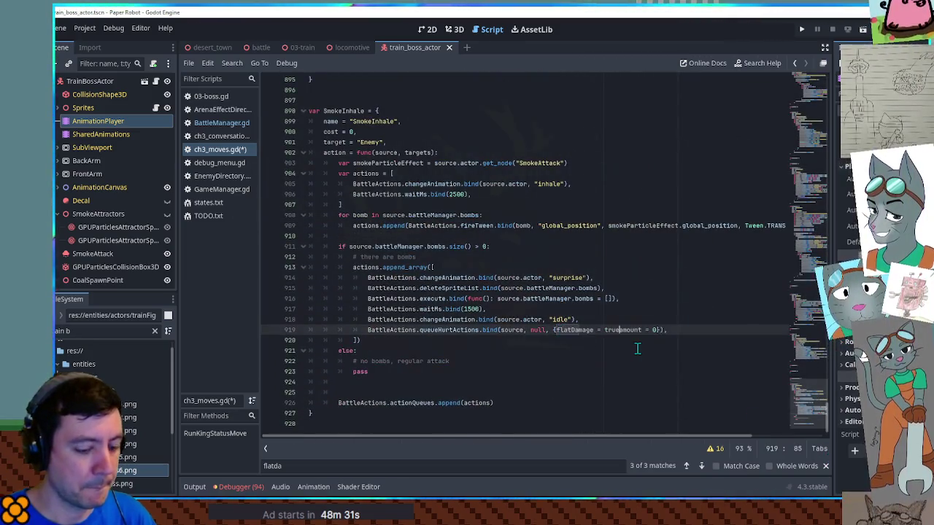
{"action": "type", "text": ","}
- Copy the bombs list reference and open a new line below the bombs comment
{"action": "left_click", "coordinate": [692, 321]}
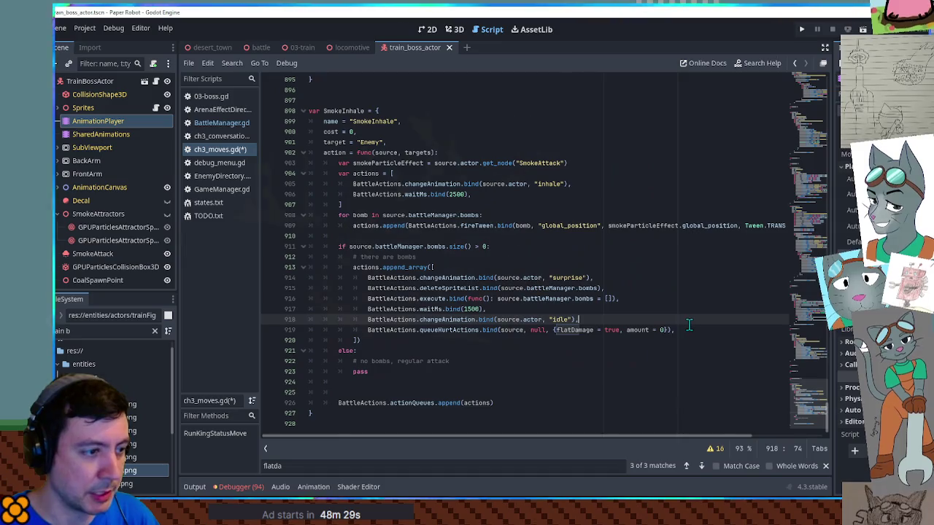
{"action": "left_click_drag", "start_coordinate": [350, 247], "coordinate": [446, 247]}
{"action": "left_click", "coordinate": [443, 258]}
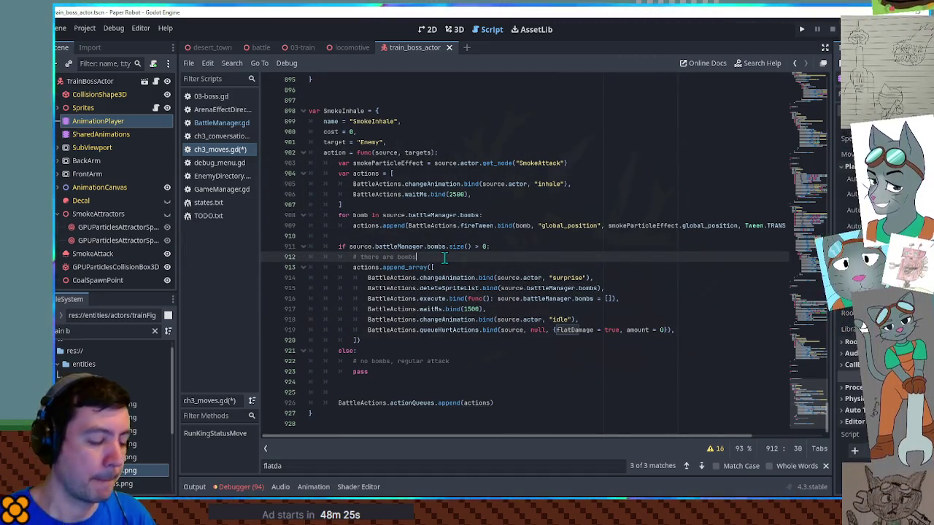
{"action": "key", "text": "Return"}
- Declare var bombCount = source.battleManager.bombs.size() above the bomb check
{"action": "type", "text": "var b"}
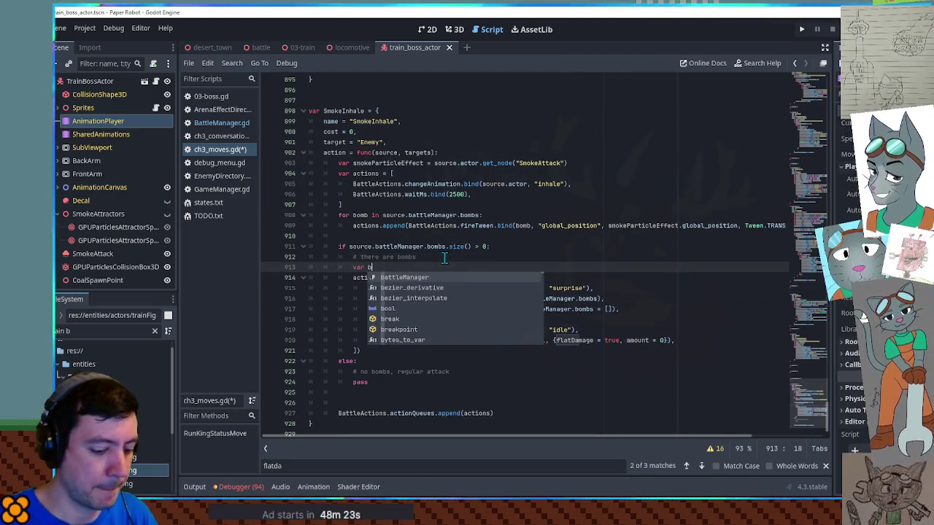
{"action": "type", "text": "ombCount = source.battleManager.bombs.size"}
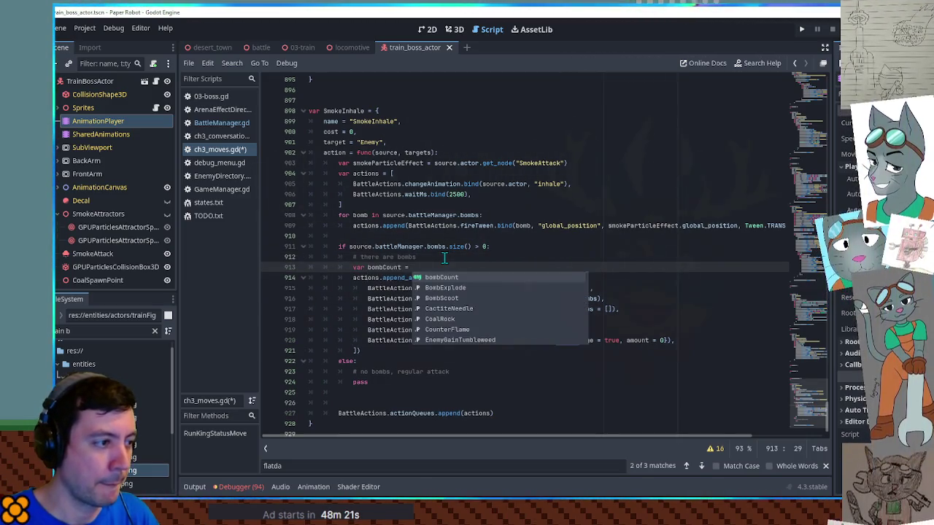
{"action": "type", "text": "()"}
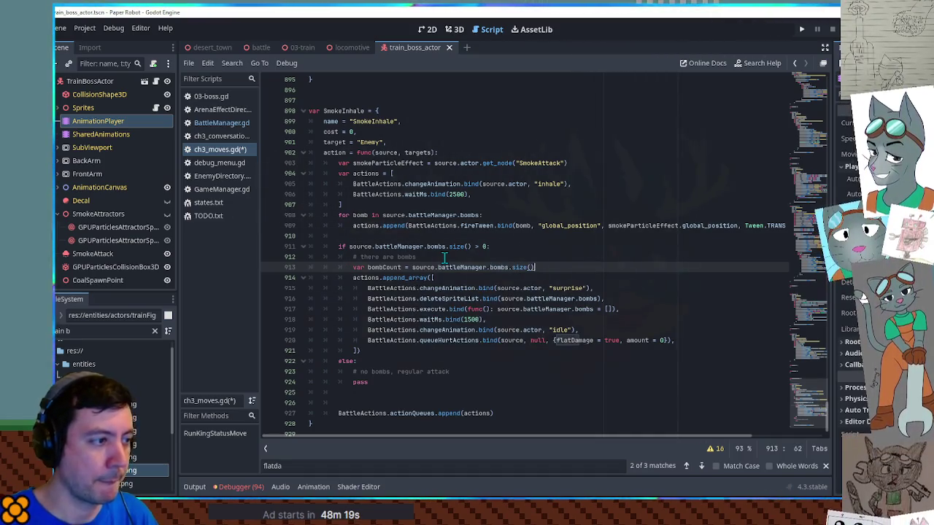
{"action": "left_click", "coordinate": [411, 267], "text": "shift"}
{"action": "key", "text": "BackSpace"}
{"action": "key", "text": "ctrl+z"}
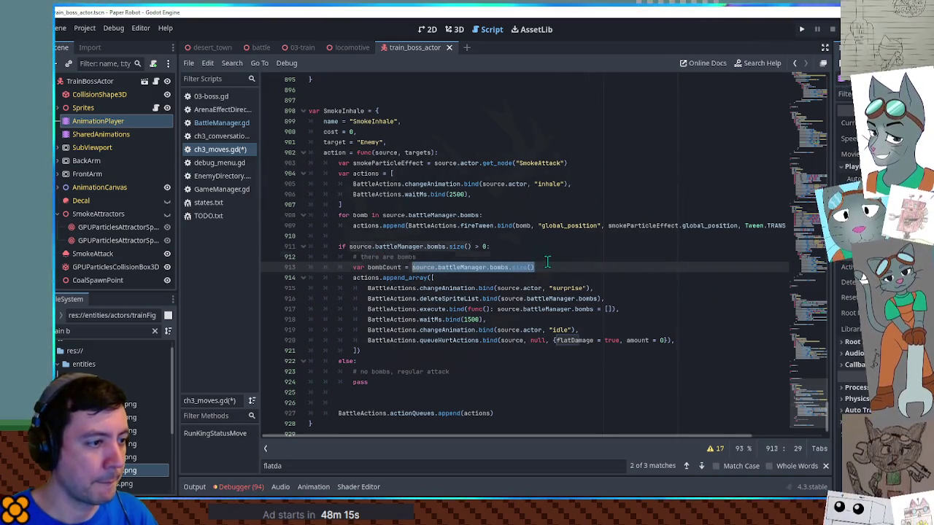
{"action": "key", "text": "shift+Home"}
{"action": "key", "text": "ctrl+x"}
{"action": "left_click", "coordinate": [475, 237]}
{"action": "key", "text": "Return"}
{"action": "key", "text": "ctrl+v"}
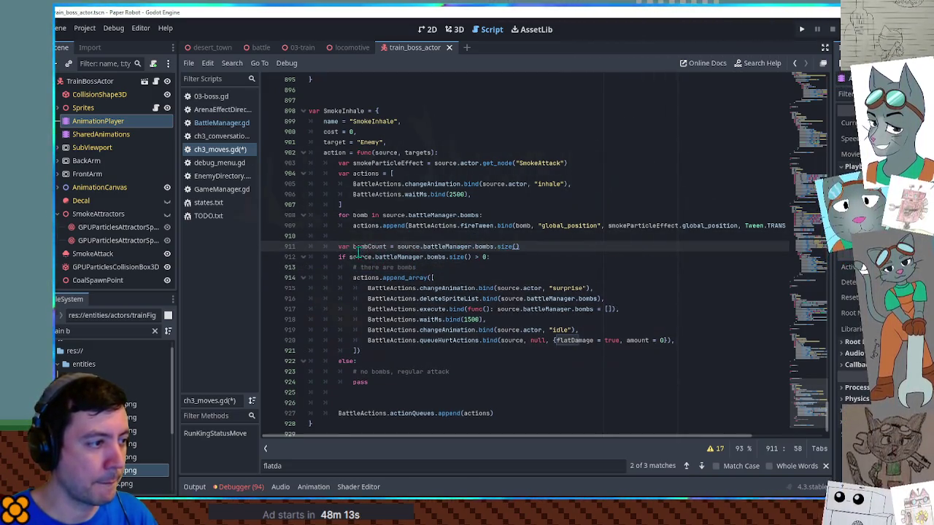
- Use bombCount in the if condition and as the hurt amount
{"action": "left_click_drag", "start_coordinate": [349, 257], "coordinate": [471, 257]}
{"action": "type", "text": "bombCount"}
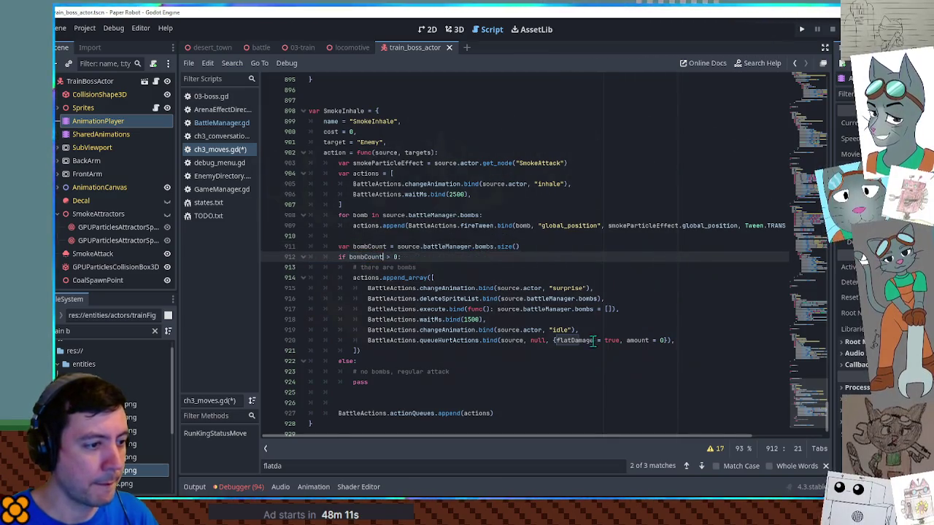
{"action": "left_click", "coordinate": [663, 340]}
{"action": "type", "text": "bombCount"}
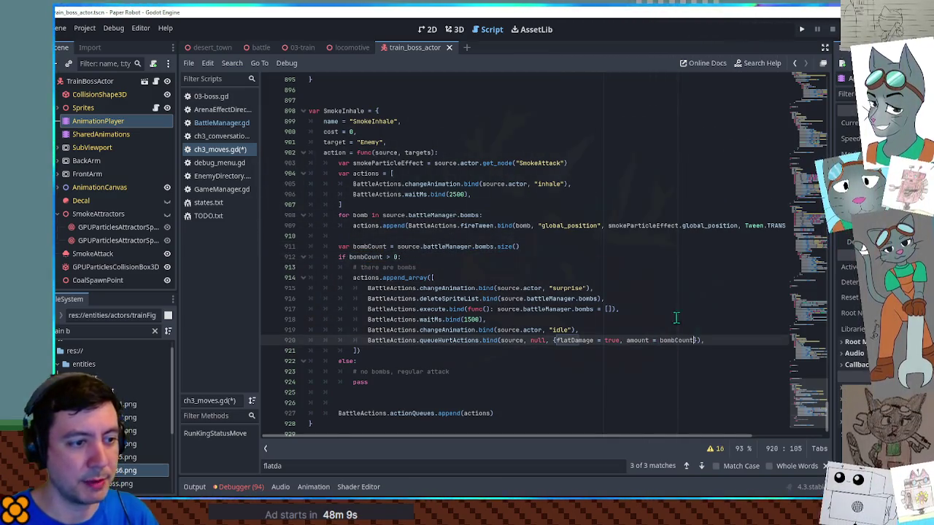
- Add a waitMs.bind(500) line after the hurt action
{"action": "left_click", "coordinate": [674, 317]}
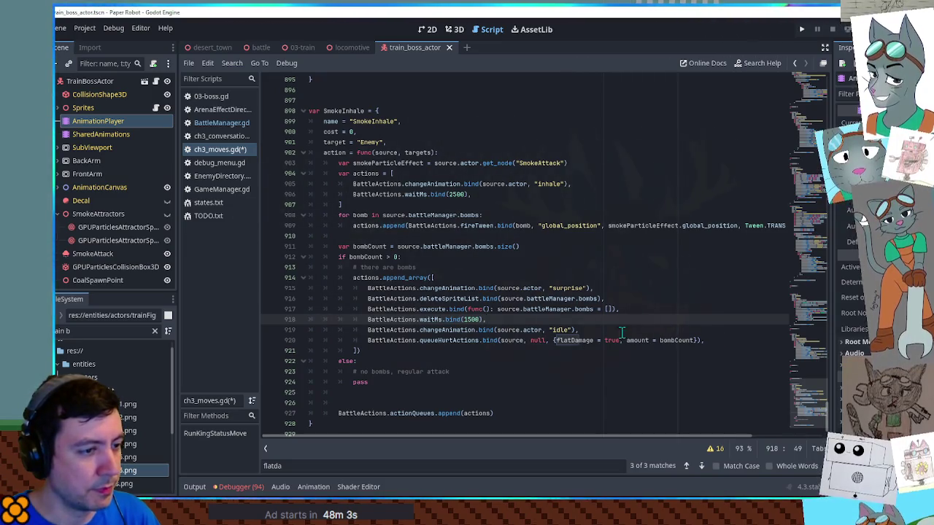
{"action": "triple_click", "coordinate": [648, 316]}
{"action": "key", "text": "ctrl+c"}
{"action": "left_click", "coordinate": [728, 341]}
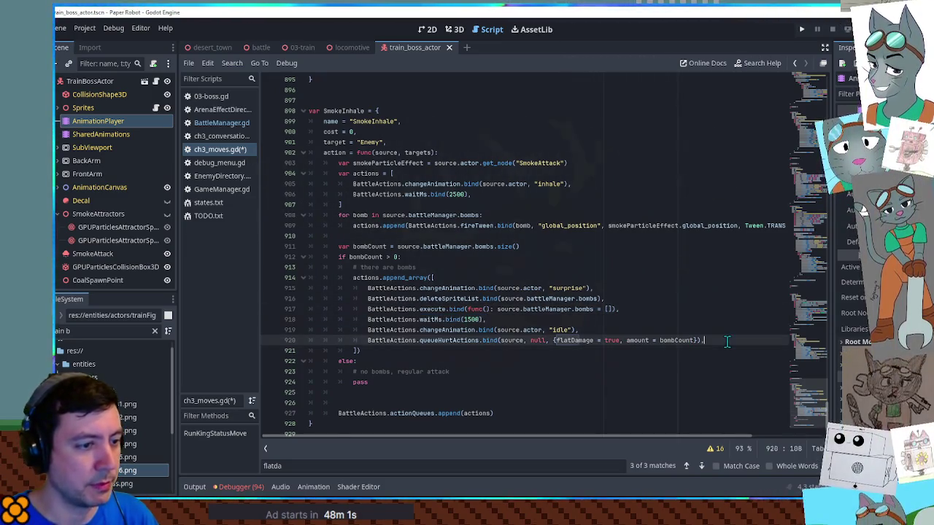
{"action": "key", "text": "Return"}
{"action": "key", "text": "ctrl+v"}
{"action": "left_click", "coordinate": [472, 351]}
{"action": "key", "text": "BackSpace"}
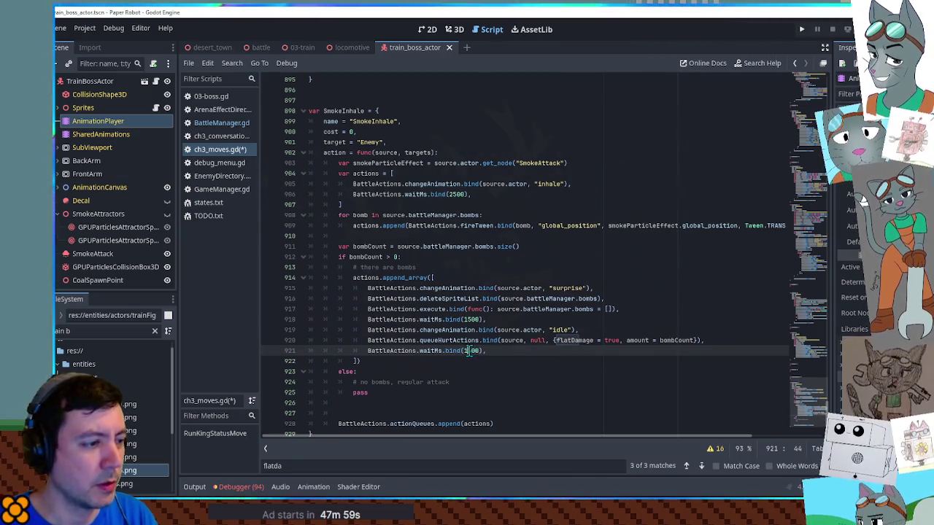
{"action": "left_click", "coordinate": [659, 278]}
{"action": "key", "text": "Up"}
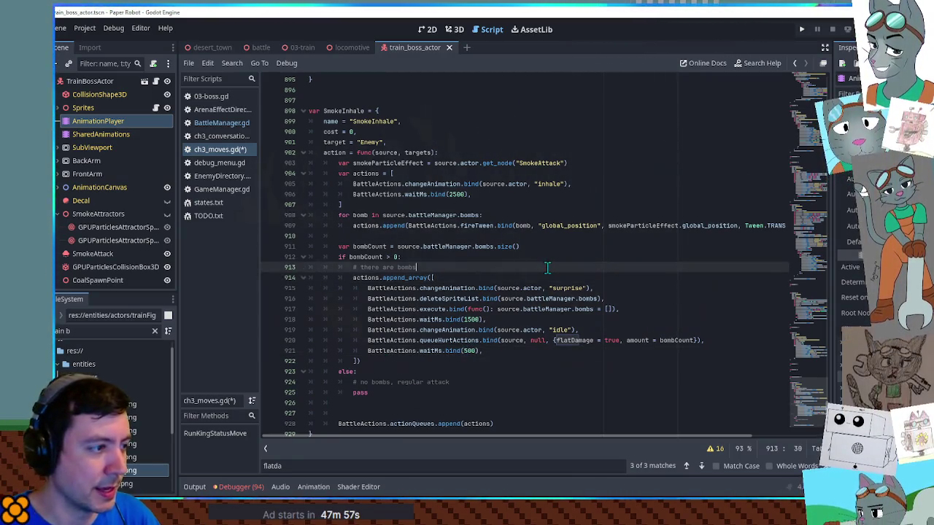
{"action": "scroll", "coordinate": [480, 281], "scroll_direction": "down", "scroll_amount": 1}
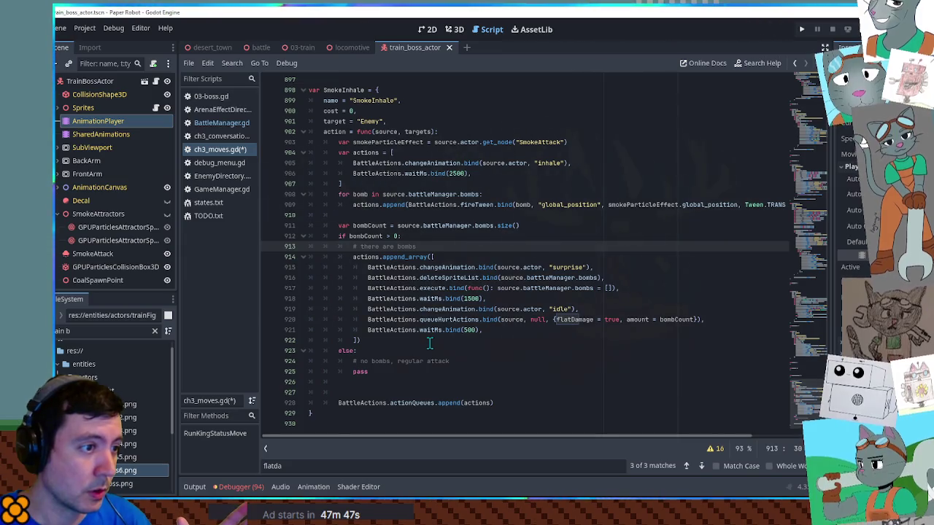
{"action": "mouse_move", "coordinate": [414, 339]}
{"action": "left_mouse_down"}
{"action": "mouse_move", "coordinate": [430, 256]}
{"action": "mouse_move", "coordinate": [445, 249]}
{"action": "left_mouse_up"}
{"action": "left_click", "coordinate": [459, 370]}
{"action": "key", "text": "ctrl+shift+Left"}
{"action": "key", "text": "ctrl+v"}
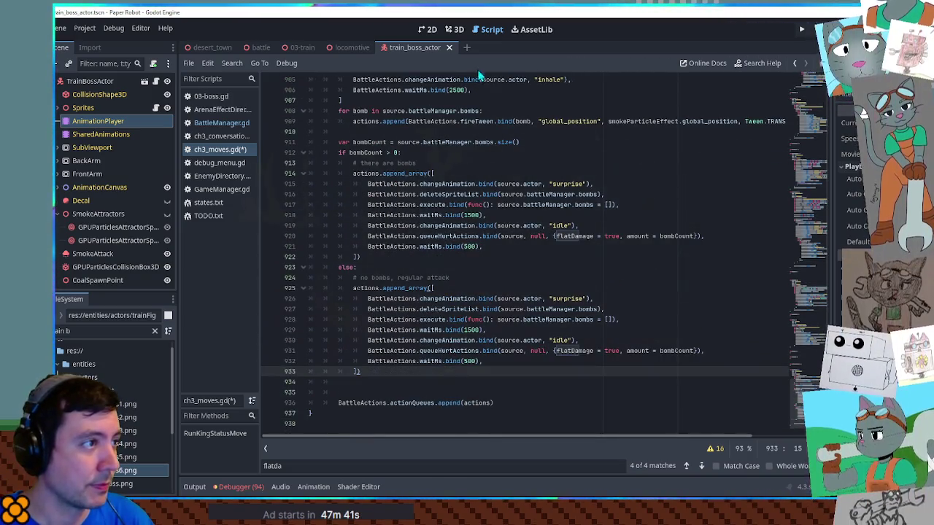
{"action": "left_click", "coordinate": [102, 255]}
{"action": "scroll", "coordinate": [442, 219], "scroll_direction": "up", "scroll_amount": 2}
{"action": "double_click", "coordinate": [392, 121]}
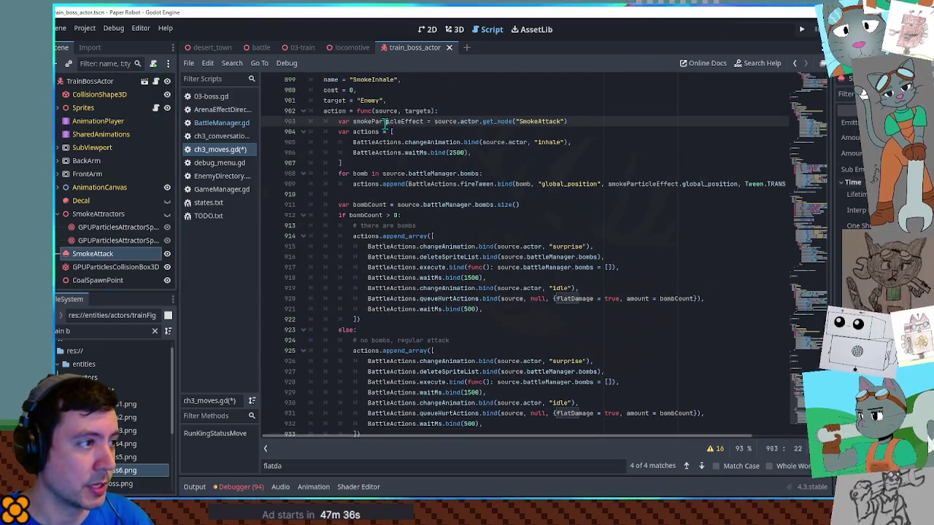
{"action": "scroll", "coordinate": [489, 281], "scroll_direction": "down", "scroll_amount": 2}
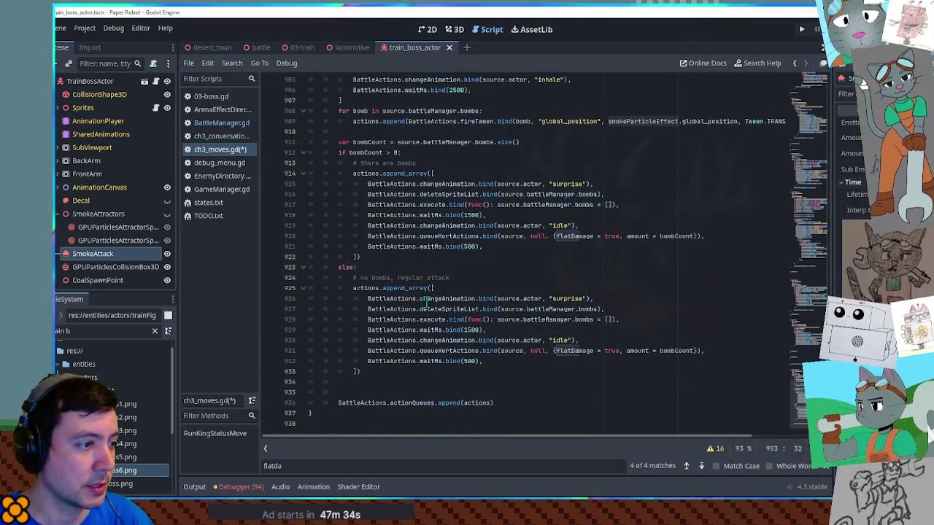
{"action": "key", "text": "ctrl+f"}
{"action": "type", "text": "emit"}
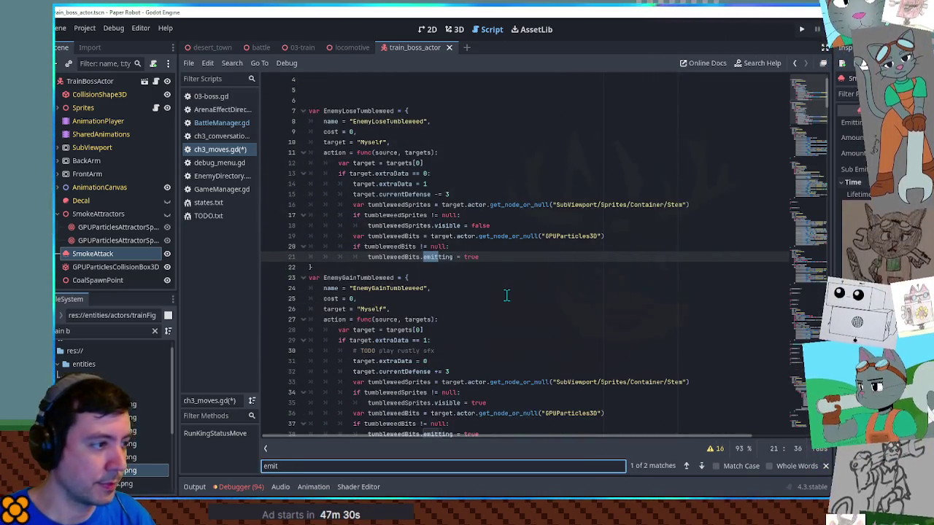
{"action": "key", "text": "Return"}
{"action": "key", "text": "Return"}
{"action": "key", "text": "Return"}
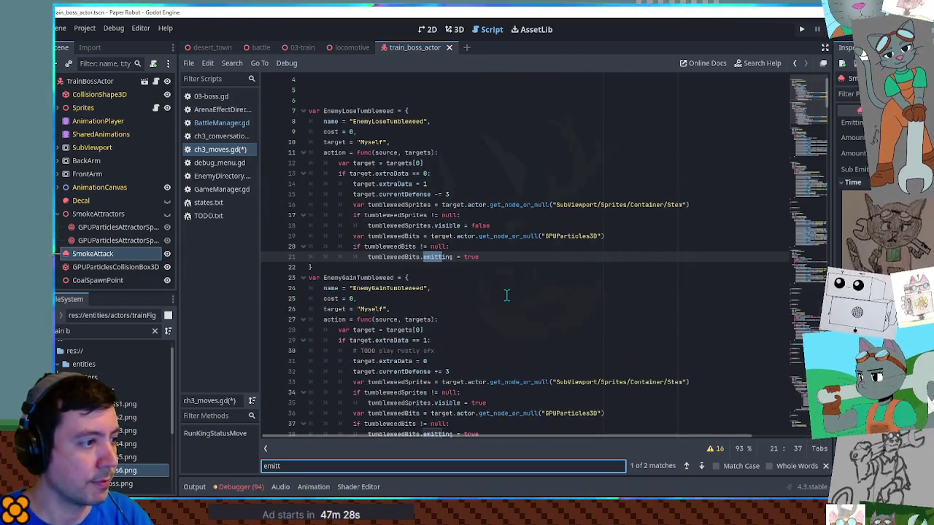
{"action": "mouse_move", "coordinate": [817, 144]}
{"action": "left_mouse_down"}
{"action": "mouse_move", "coordinate": [795, 234]}
{"action": "mouse_move", "coordinate": [725, 416]}
{"action": "left_mouse_up"}
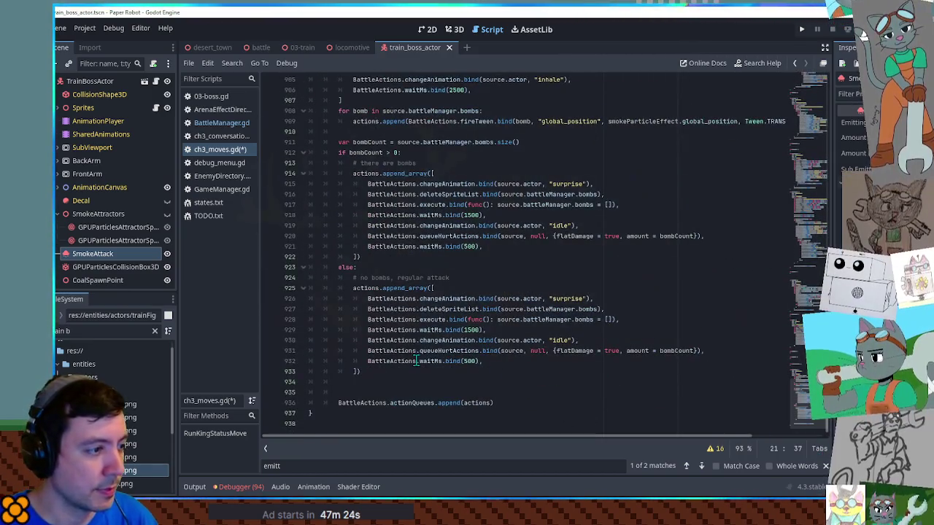
{"action": "scroll", "coordinate": [441, 315], "scroll_direction": "up", "scroll_amount": 7}
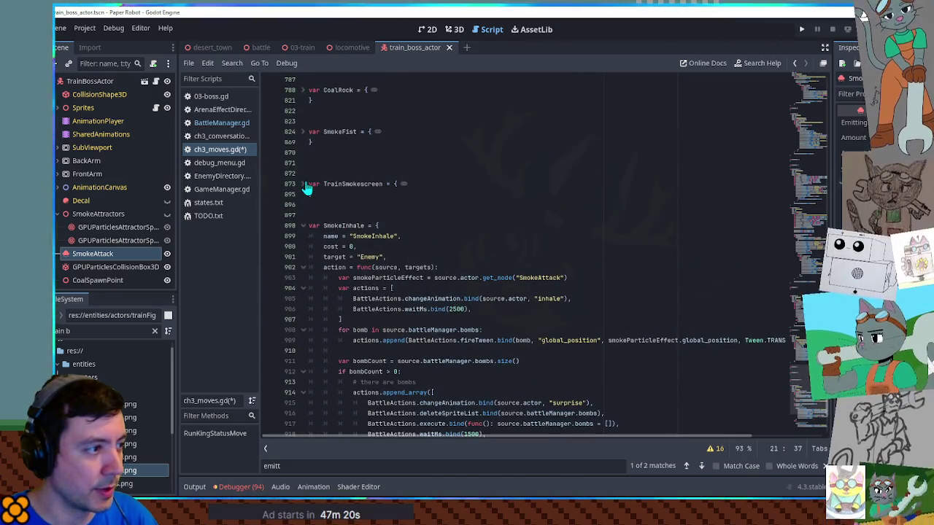
{"action": "left_click", "coordinate": [304, 183]}
{"action": "scroll", "coordinate": [580, 246], "scroll_direction": "down", "scroll_amount": 2}
{"action": "left_click", "coordinate": [577, 235]}
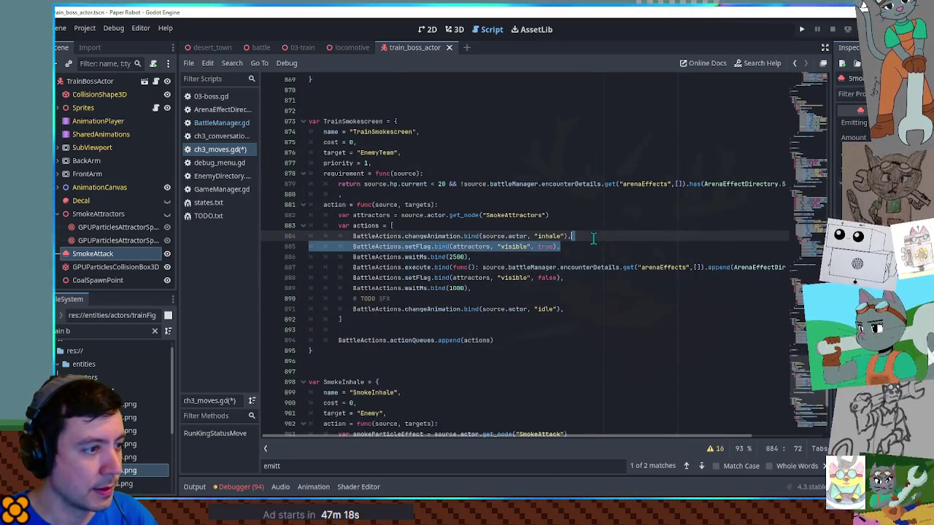
{"action": "scroll", "coordinate": [565, 255], "scroll_direction": "down", "scroll_amount": 12}
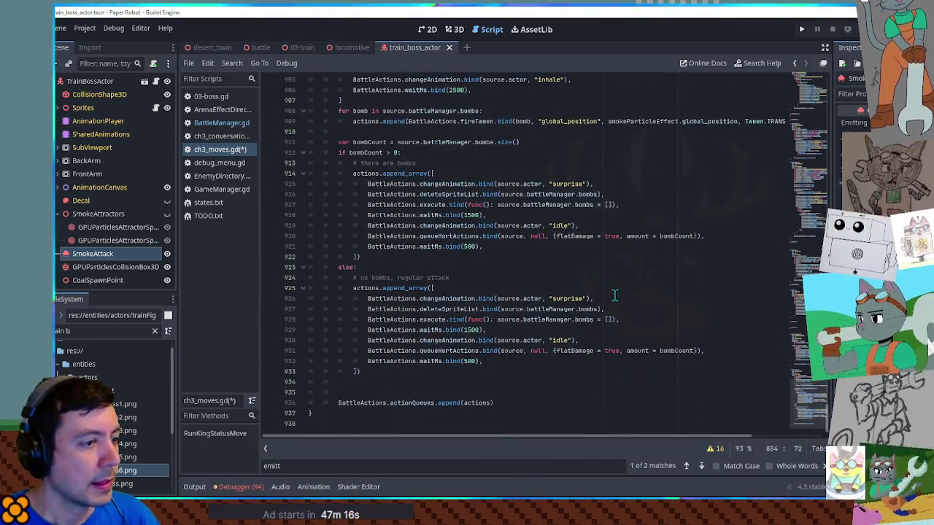
{"action": "left_click_drag", "start_coordinate": [614, 299], "coordinate": [613, 293]}
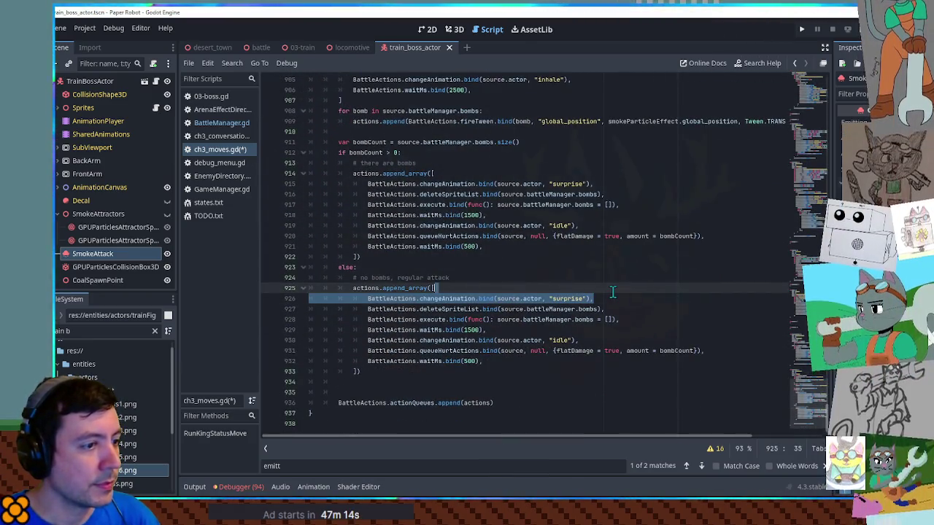
- Paste the setFlag visible line after surprise and remove the deleteSpriteList and bomb-clearing execute lines
{"action": "left_click", "coordinate": [599, 292]}
{"action": "key", "text": "ctrl+v"}
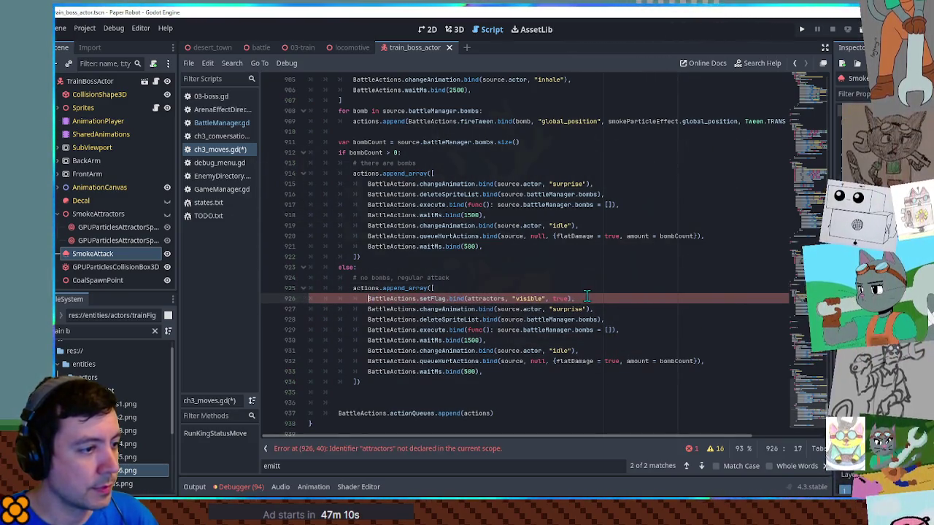
{"action": "key", "text": "ctrl+z"}
{"action": "left_click", "coordinate": [610, 301]}
{"action": "key", "text": "ctrl+v"}
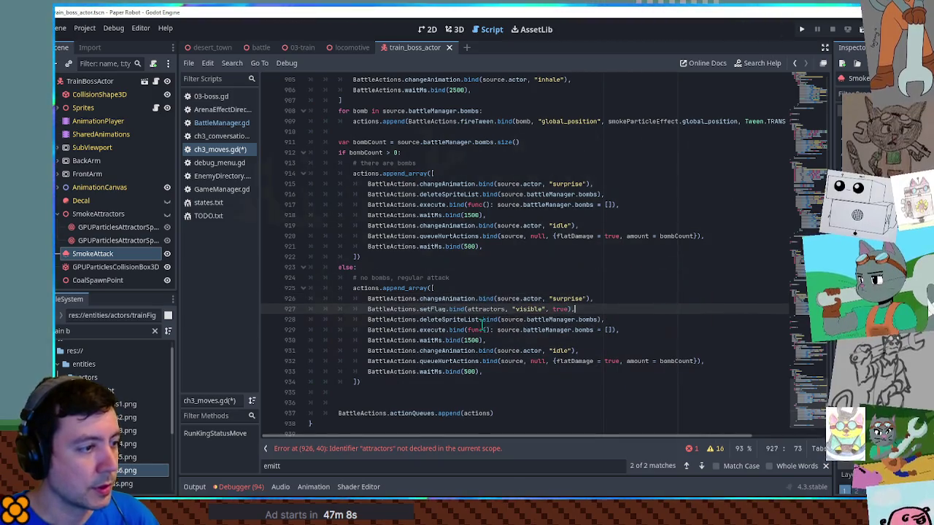
{"action": "left_click", "coordinate": [464, 320]}
{"action": "key", "text": "ctrl+shift+k"}
{"action": "key", "text": "ctrl+x"}
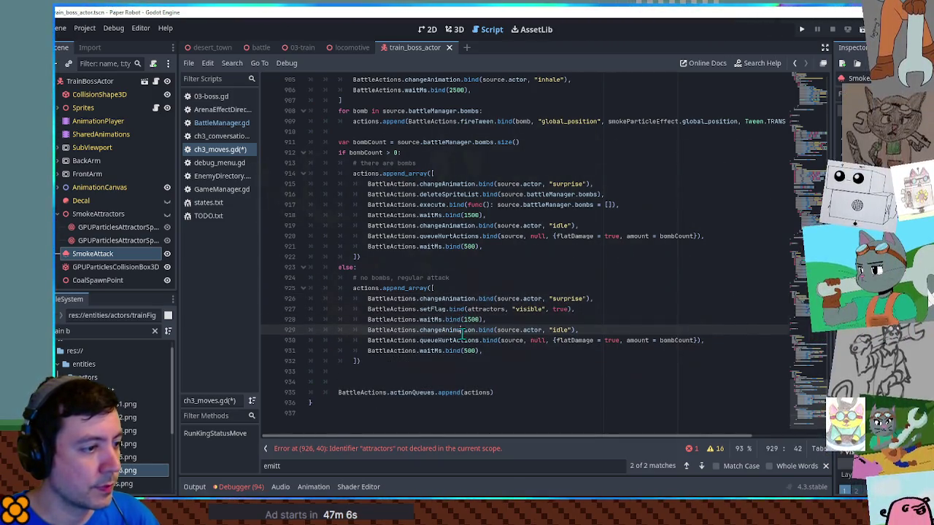
- Replace attractors with smokeParticleEffect in the setFlag visible line
{"action": "left_click", "coordinate": [471, 341]}
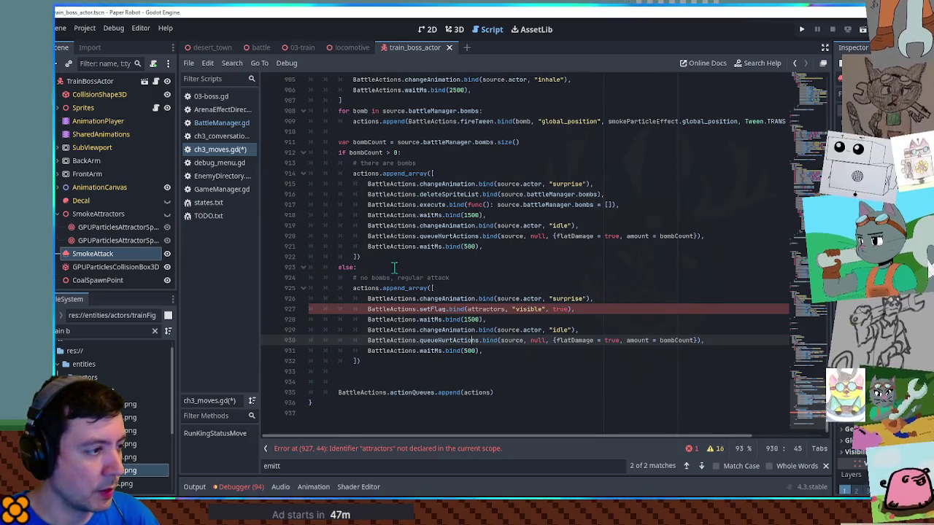
{"action": "scroll", "coordinate": [430, 124], "scroll_direction": "up", "scroll_amount": 3}
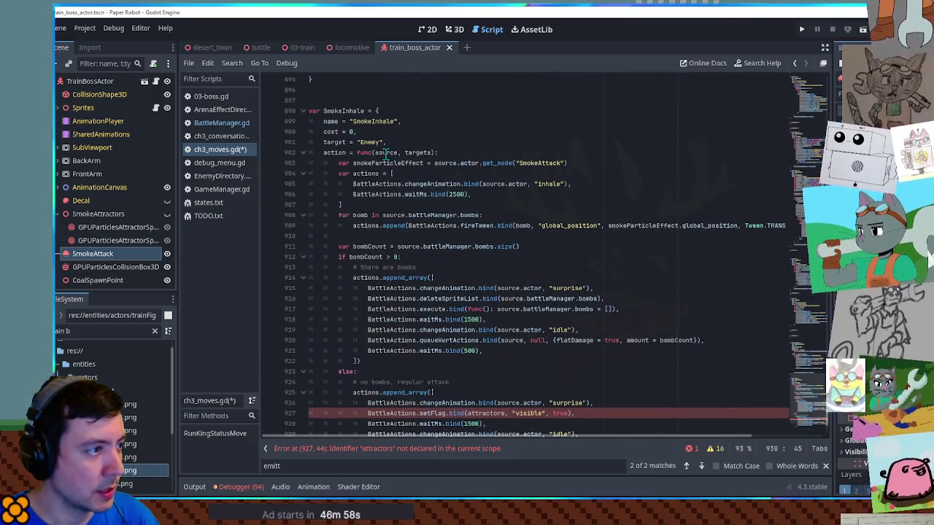
{"action": "double_click", "coordinate": [385, 163]}
{"action": "scroll", "coordinate": [467, 259], "scroll_direction": "down", "scroll_amount": 3}
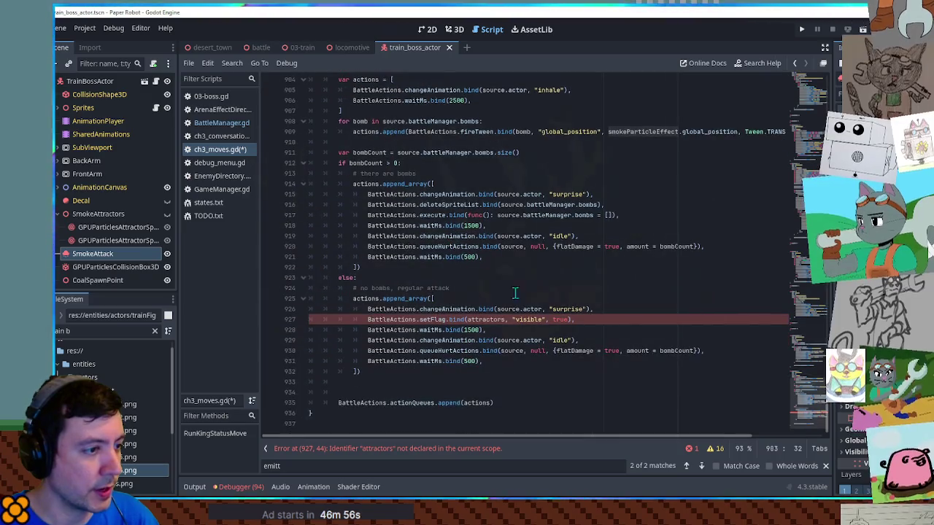
{"action": "double_click", "coordinate": [486, 319]}
{"action": "key", "text": "ctrl+v"}
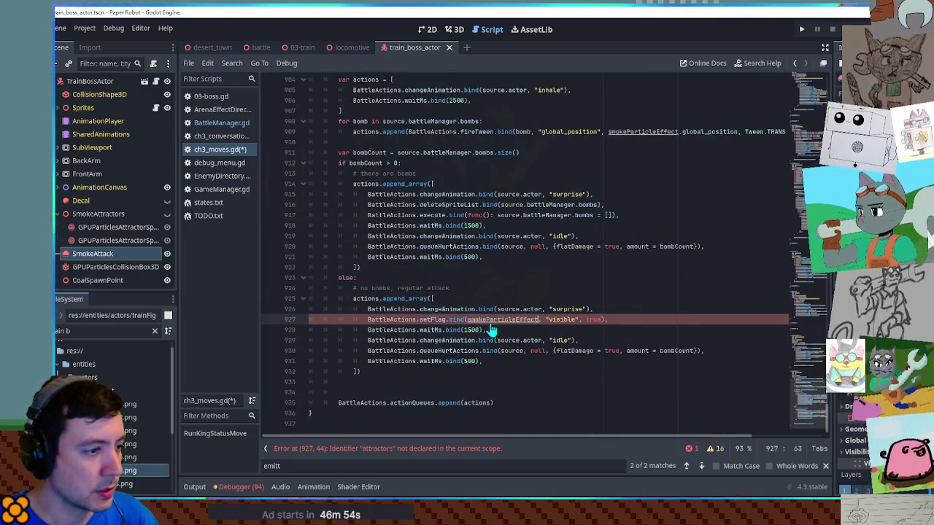
- Insert a copy of the wait line directly after the no-bomb surprise animation
{"action": "double_click", "coordinate": [560, 308]}
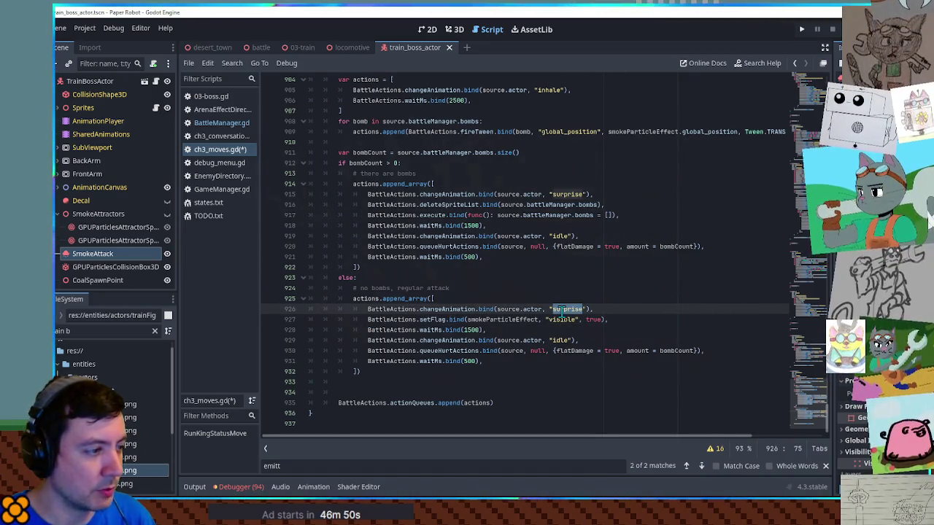
{"action": "left_click", "coordinate": [573, 195]}
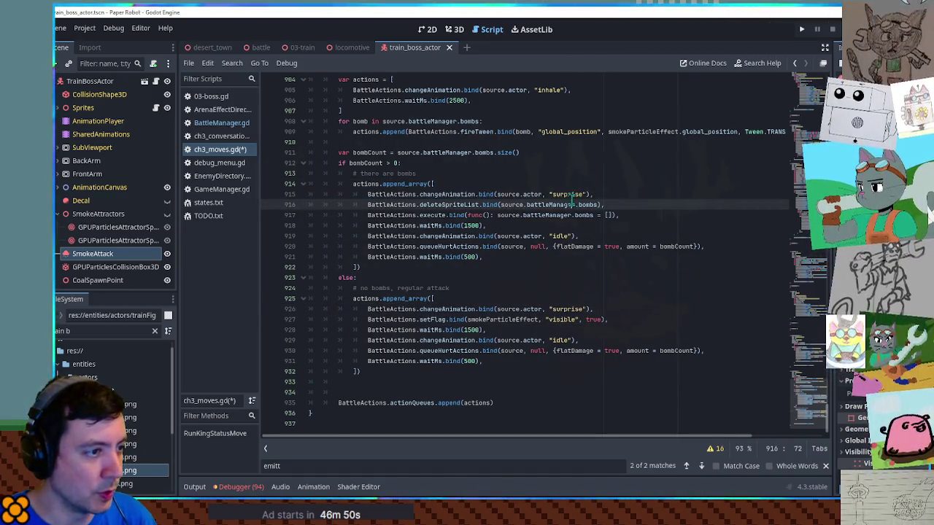
{"action": "double_click", "coordinate": [565, 309]}
{"action": "left_click", "coordinate": [605, 332]}
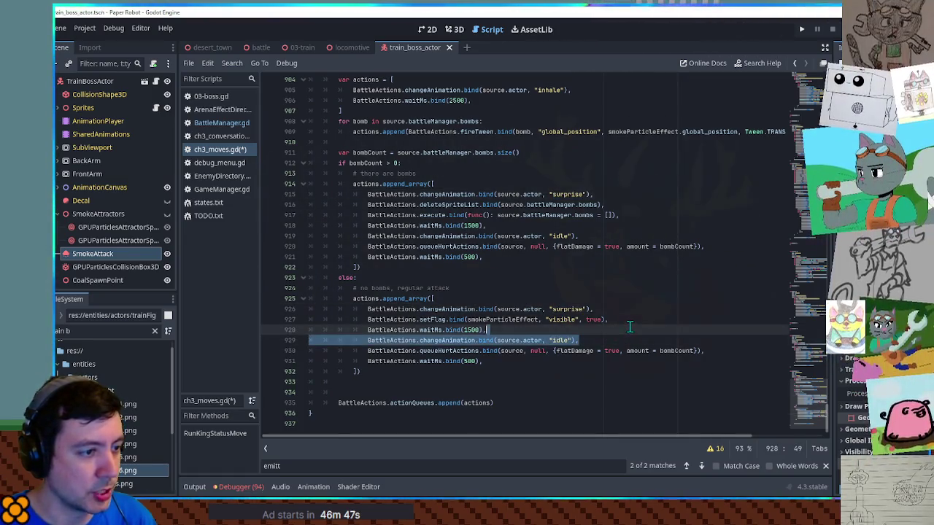
{"action": "left_click_drag", "start_coordinate": [620, 326], "coordinate": [620, 323]}
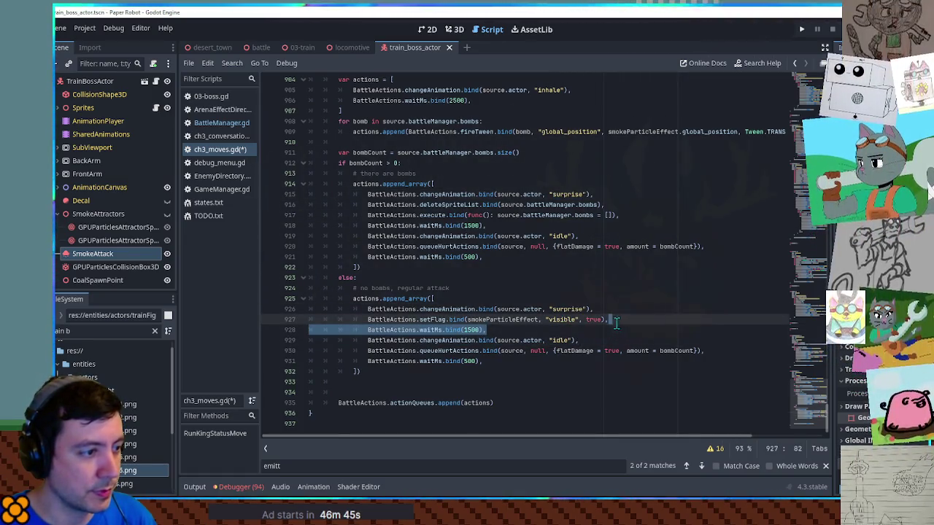
{"action": "key", "text": "ctrl+c"}
{"action": "left_click", "coordinate": [599, 309]}
{"action": "key", "text": "ctrl+v"}
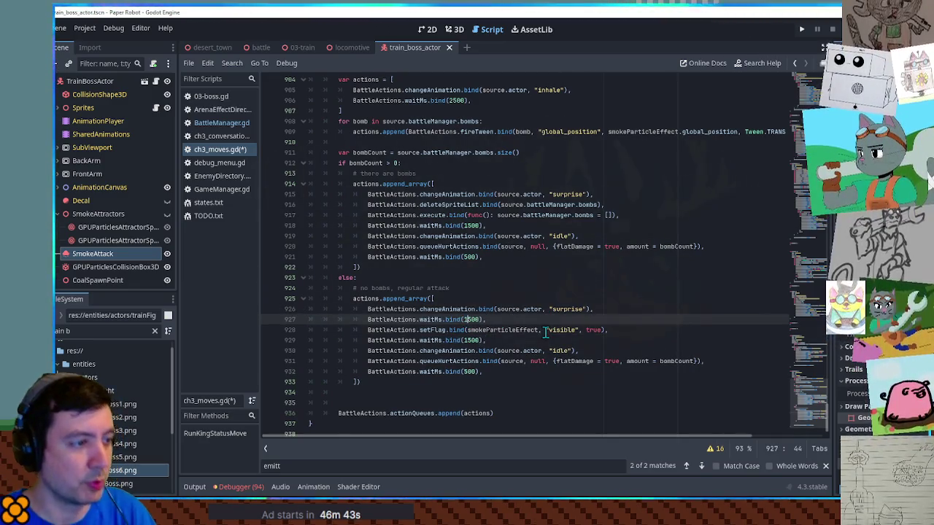
{"action": "left_click_drag", "start_coordinate": [614, 311], "coordinate": [614, 304]}
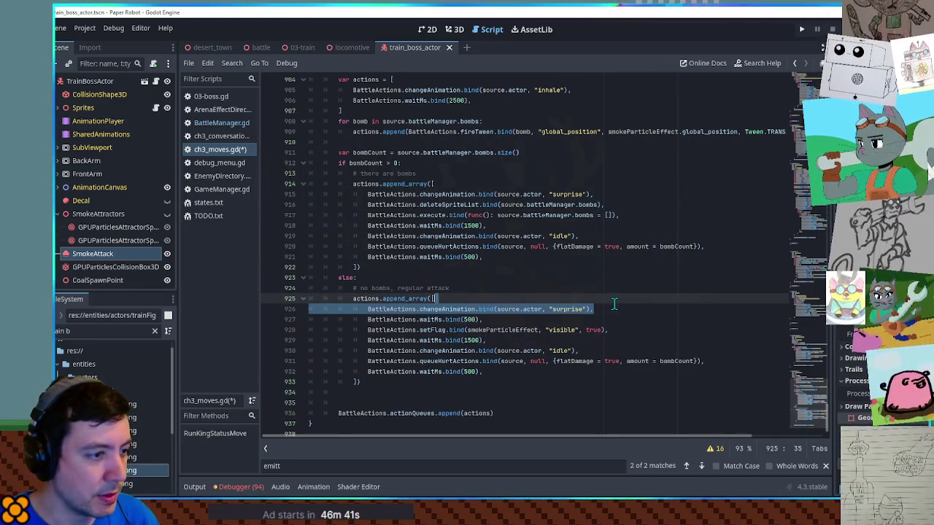
- Add an inhale animation line after the short wait
{"action": "key", "text": "ctrl+c"}
{"action": "left_click", "coordinate": [540, 321]}
{"action": "key", "text": "ctrl+v"}
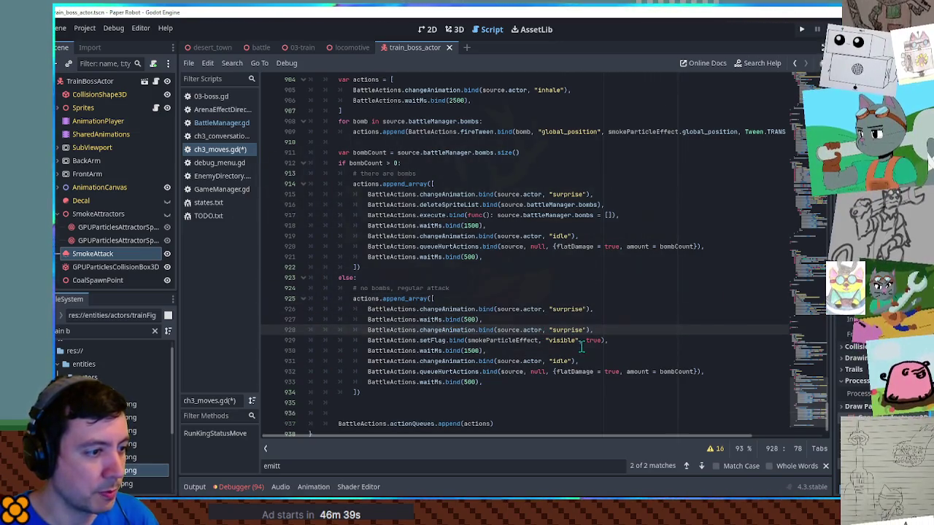
{"action": "left_click", "coordinate": [566, 330]}
{"action": "type", "text": "inhal"}
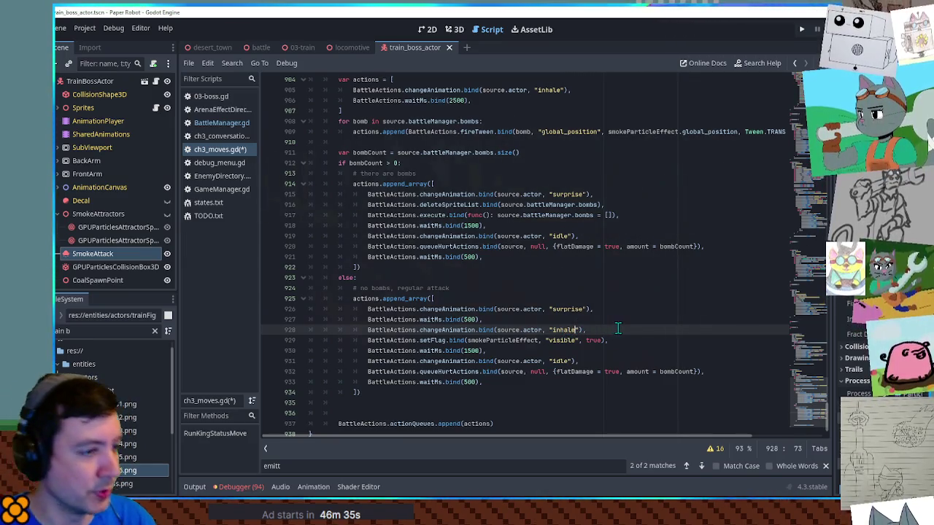
{"action": "key", "text": "Return"}
{"action": "key", "text": "Return"}
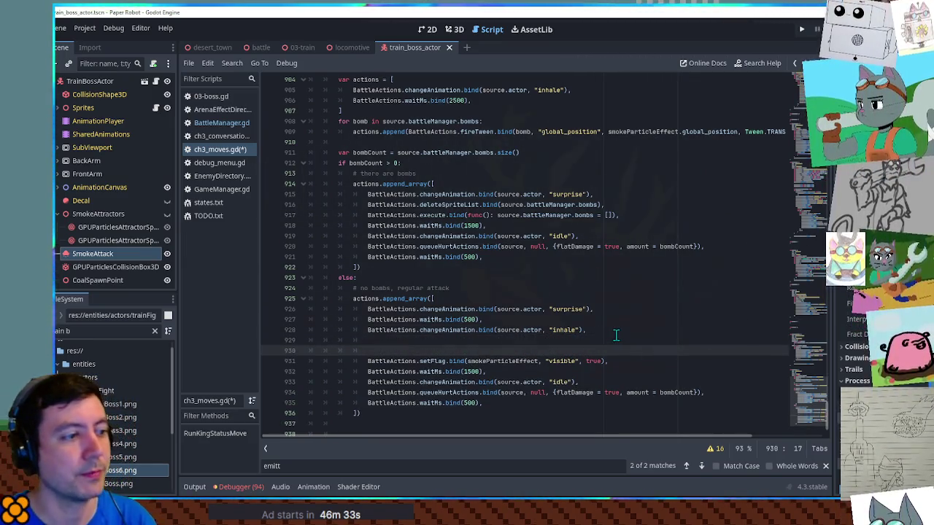
{"action": "key", "text": "ctrl+z"}
{"action": "key", "text": "ctrl+z"}
- Add a smokeParticleEffect emitting true setFlag line and move the 1500 ms wait after it
{"action": "left_click", "coordinate": [563, 340]}
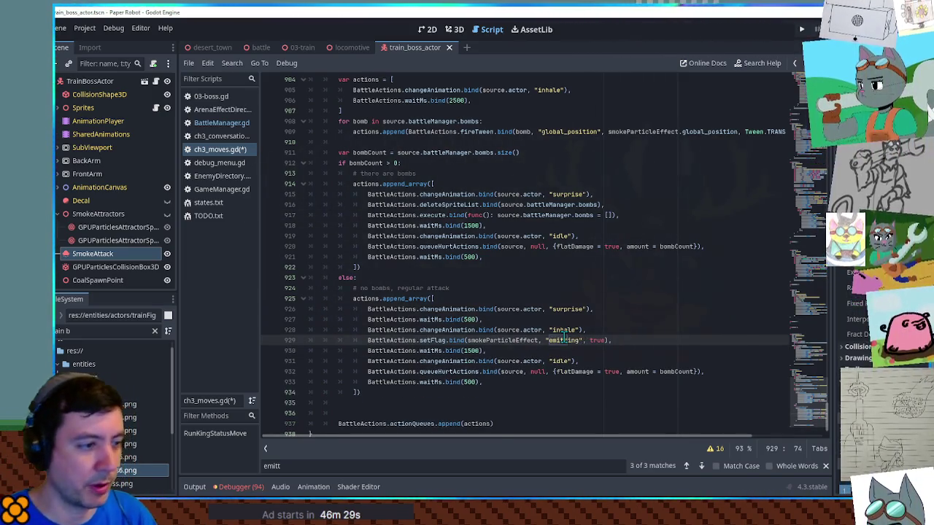
{"action": "key", "text": "ctrl+shift+d"}
{"action": "left_click", "coordinate": [598, 351]}
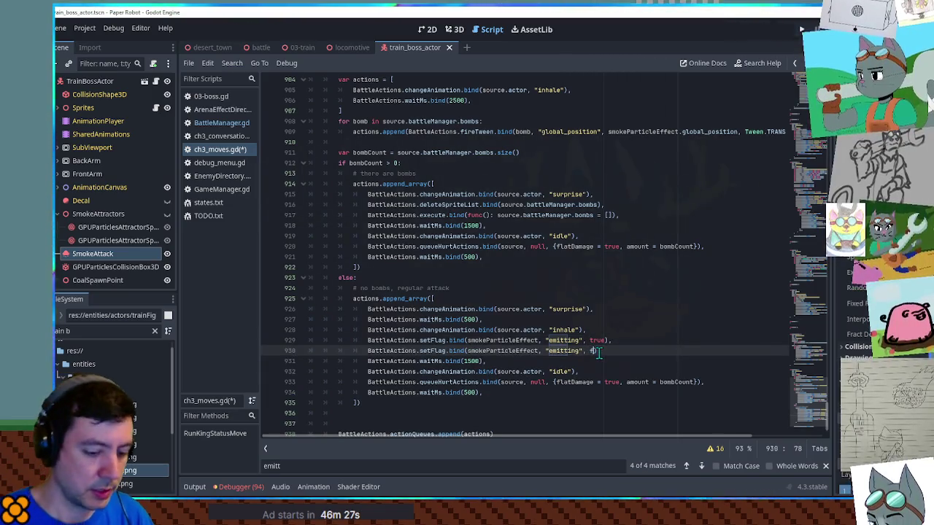
{"action": "left_click", "coordinate": [620, 340]}
{"action": "key", "text": "Return"}
{"action": "key", "text": "Return"}
{"action": "key", "text": "Return"}
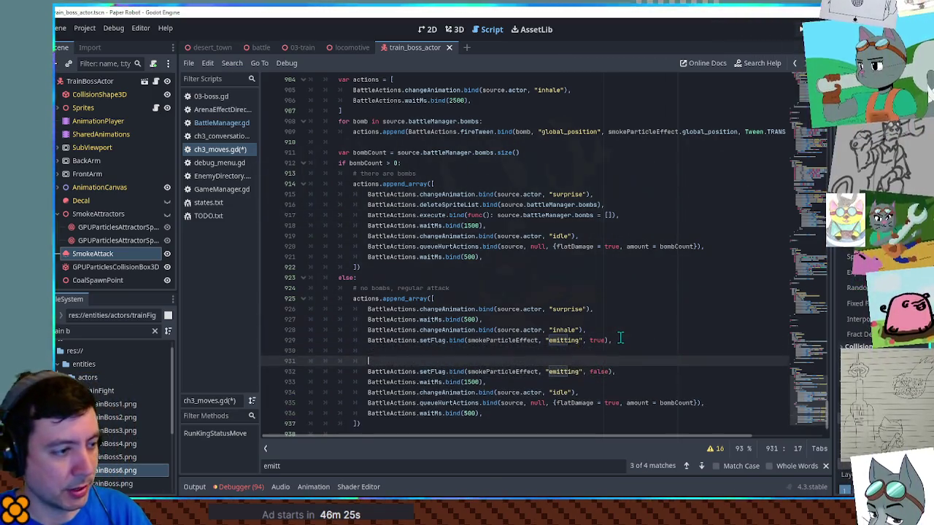
{"action": "left_click_drag", "start_coordinate": [618, 384], "coordinate": [630, 392]}
{"action": "key", "text": "ctrl+x"}
{"action": "left_click", "coordinate": [619, 340]}
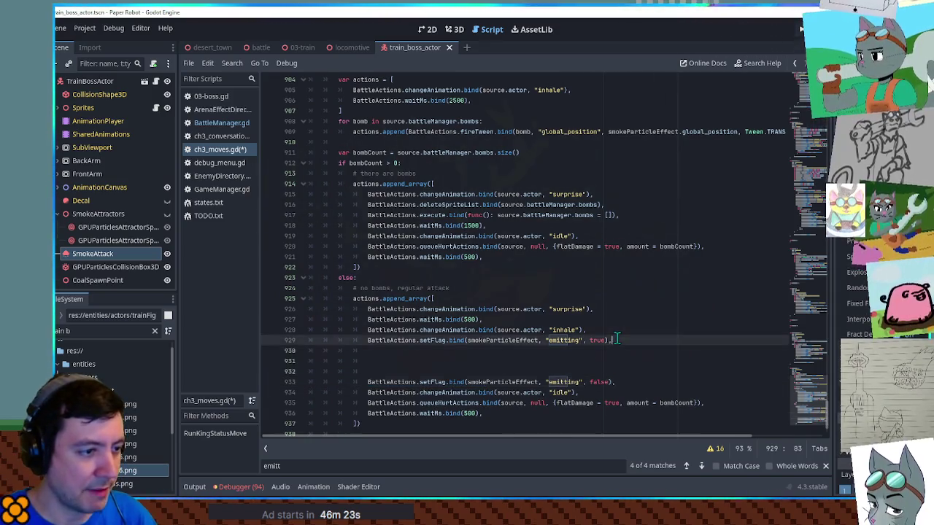
{"action": "key", "text": "ctrl+v"}
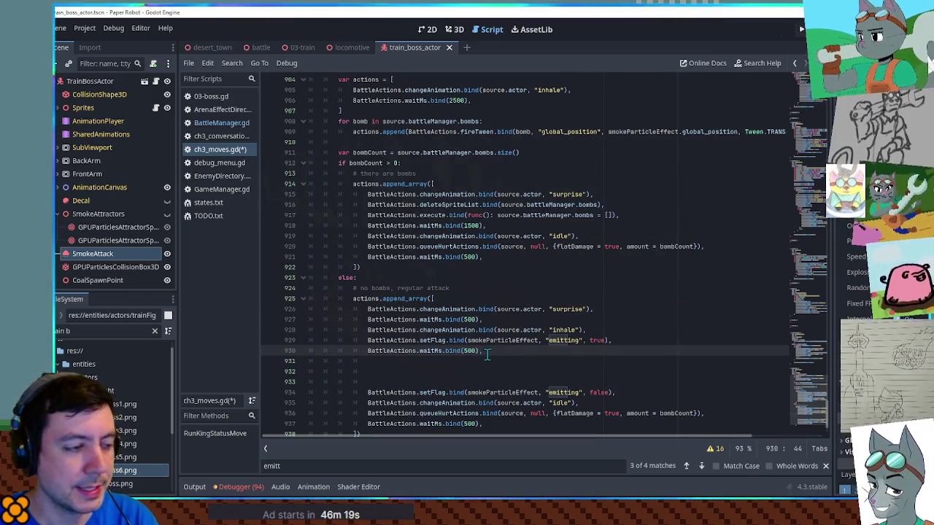
- Move the queueHurtActions line to just after the 500 ms wait
{"action": "triple_click", "coordinate": [704, 413]}
{"action": "key", "text": "ctrl+x"}
{"action": "left_click", "coordinate": [502, 351]}
{"action": "key", "text": "ctrl+v"}
{"action": "scroll", "coordinate": [501, 353], "scroll_direction": "up", "scroll_amount": 2}
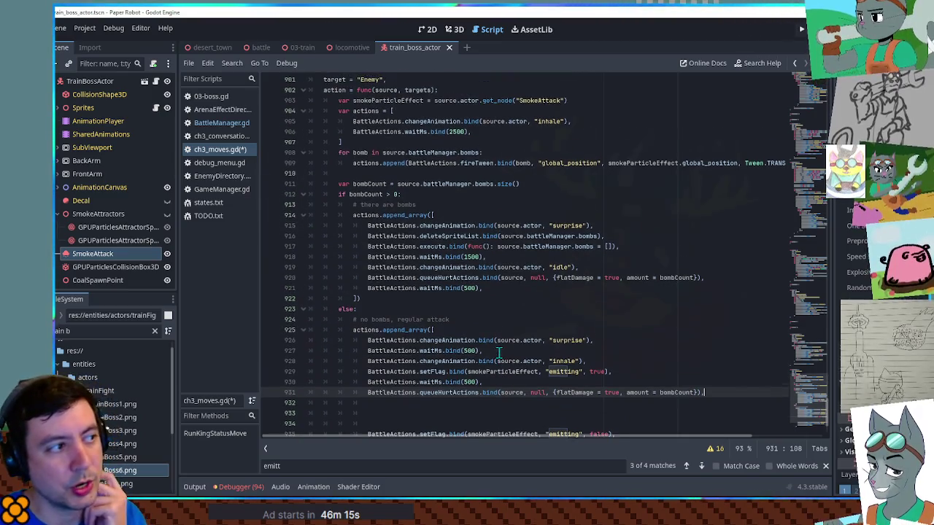
{"action": "left_click", "coordinate": [380, 111]}
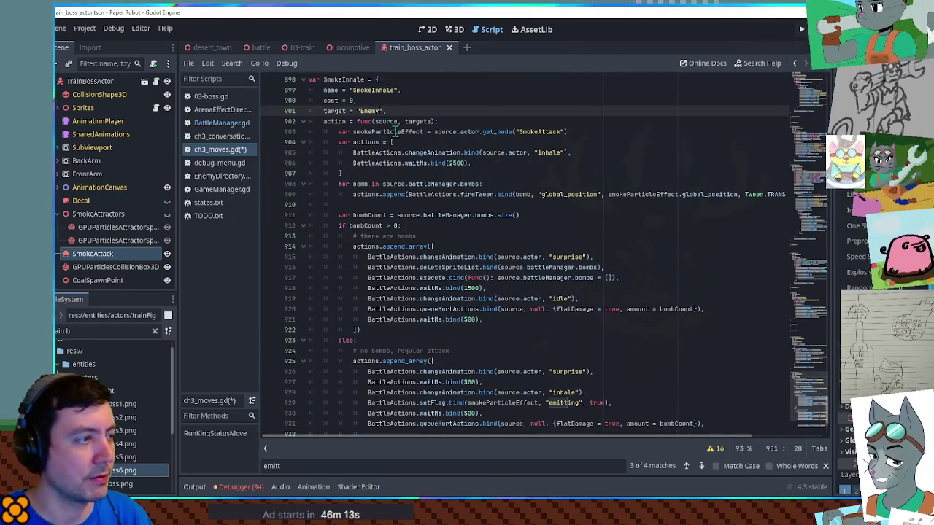
- Change the target to EnemyTeam and rename the hurt call to queueHurtActionsMulti
{"action": "type", "text": "Team"}
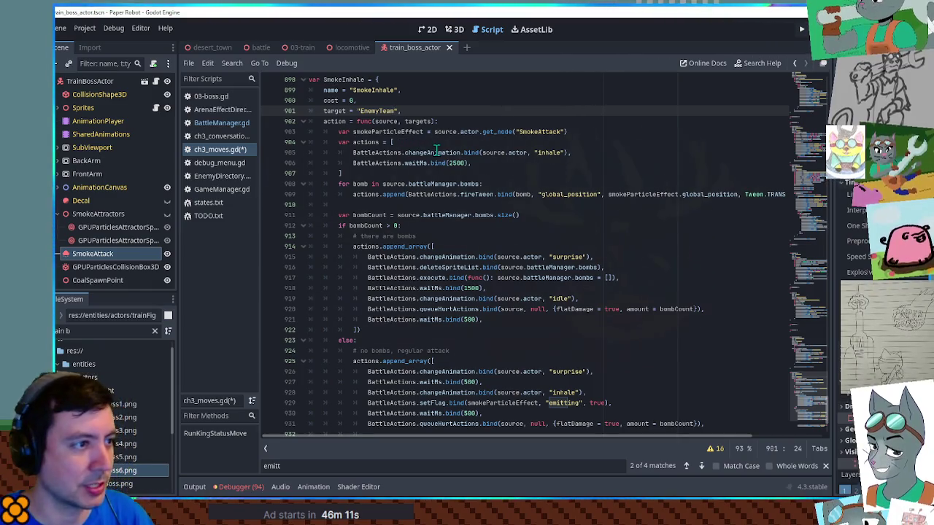
{"action": "scroll", "coordinate": [487, 178], "scroll_direction": "down", "scroll_amount": 3}
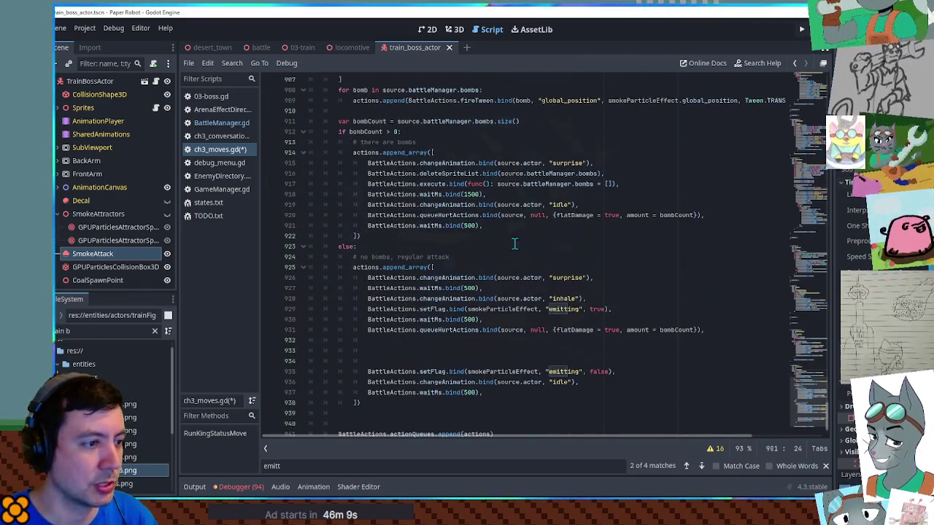
{"action": "left_click", "coordinate": [480, 330]}
{"action": "type", "text": "Mult"}
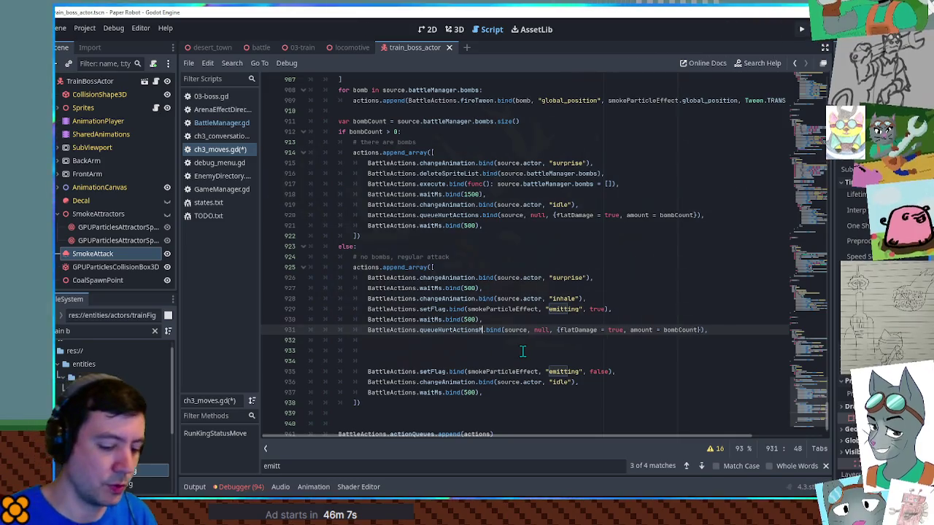
{"action": "type", "text": "i"}
- Copy BombExplode's queueHurtActionsMulti call into the no-bombs branch below the 500 ms wait
{"action": "double_click", "coordinate": [494, 329]}
{"action": "key", "text": "ctrl+f"}
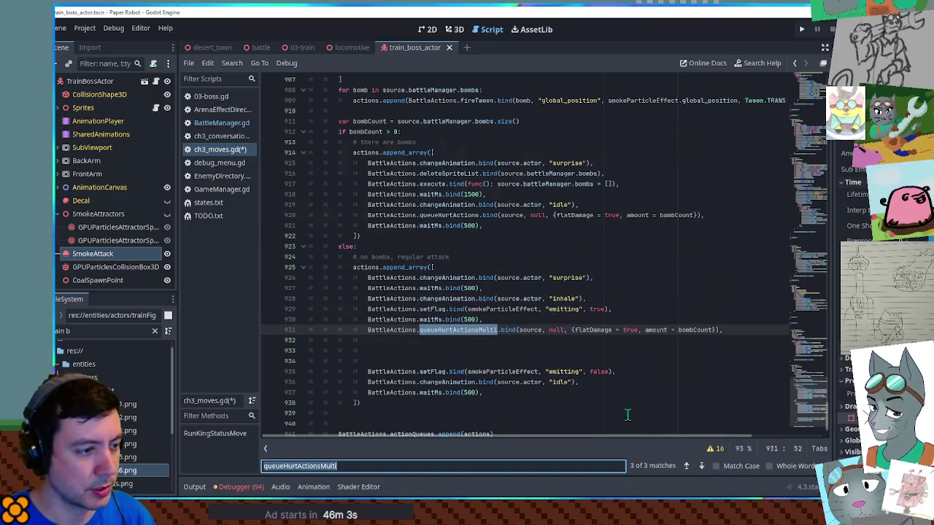
{"action": "left_click", "coordinate": [685, 465]}
{"action": "left_click", "coordinate": [797, 257]}
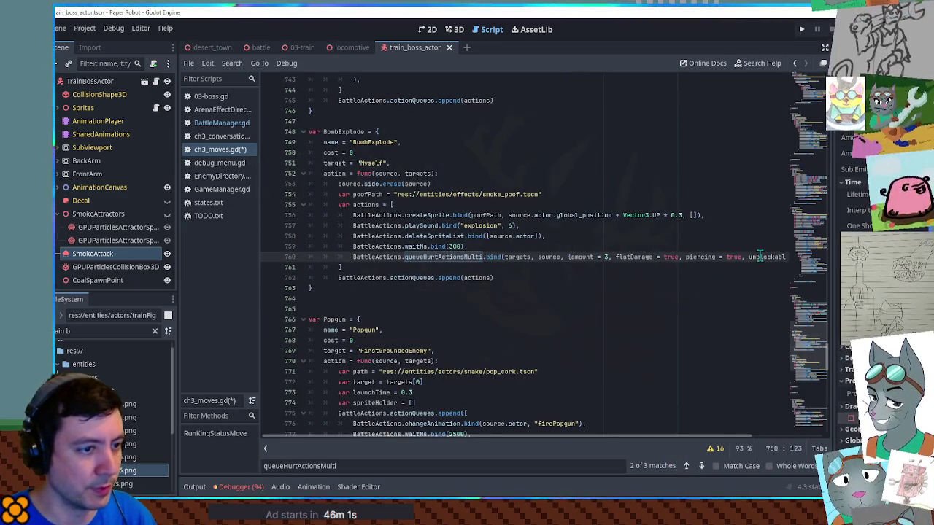
{"action": "scroll", "coordinate": [810, 395], "scroll_direction": "down", "scroll_amount": 20}
{"action": "left_click", "coordinate": [702, 288]}
{"action": "key", "text": "ctrl+v"}
{"action": "key", "text": "Tab"}
{"action": "key", "text": "Delete"}
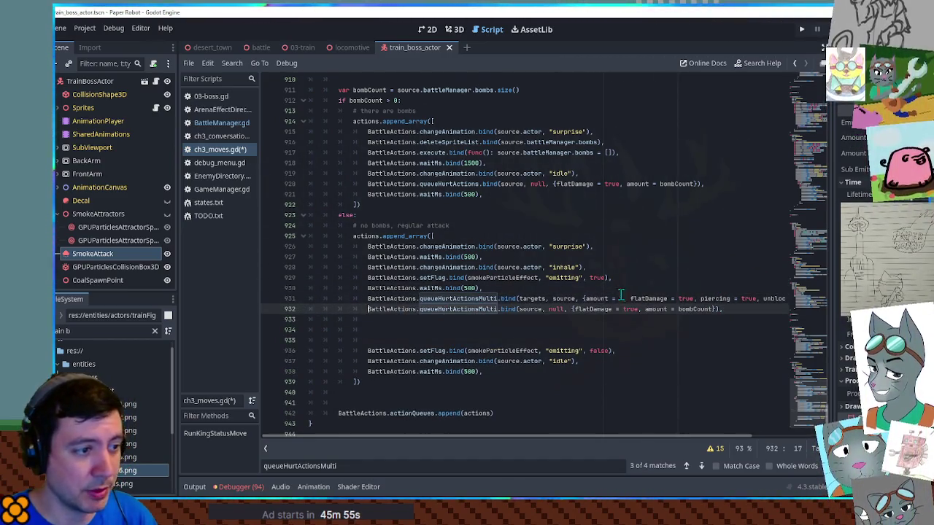
- Set the hit's damage amount to 1 and delete the old single-target hurt call
{"action": "double_click", "coordinate": [620, 299]}
{"action": "type", "text": "5"}
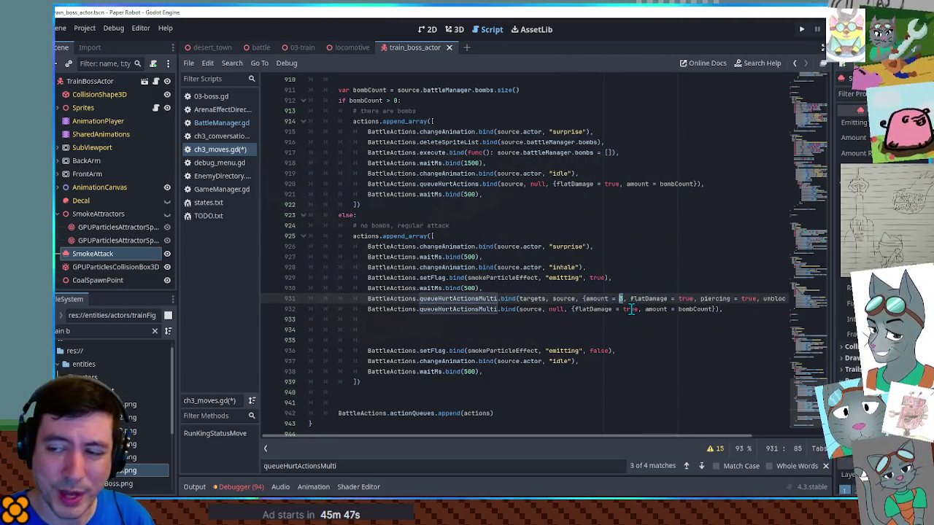
{"action": "type", "text": "1"}
{"action": "left_click", "coordinate": [582, 308]}
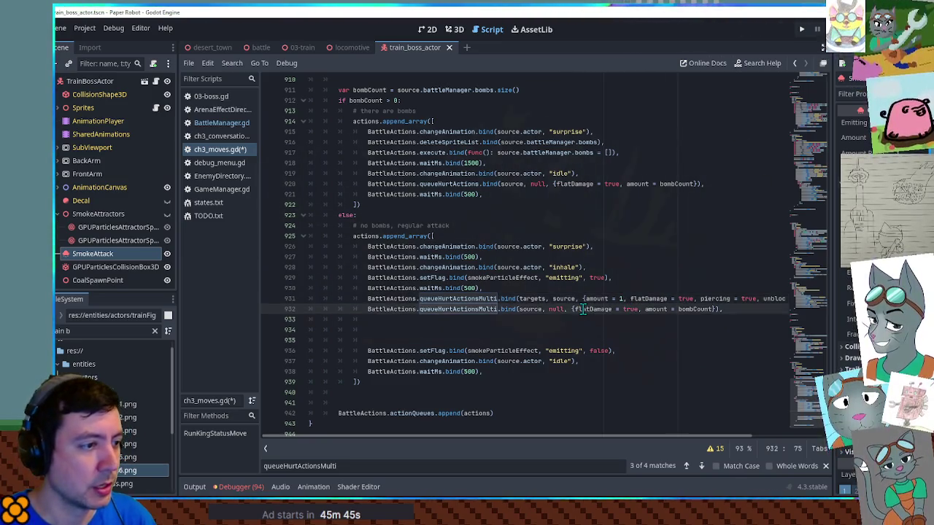
{"action": "key", "text": "ctrl+x"}
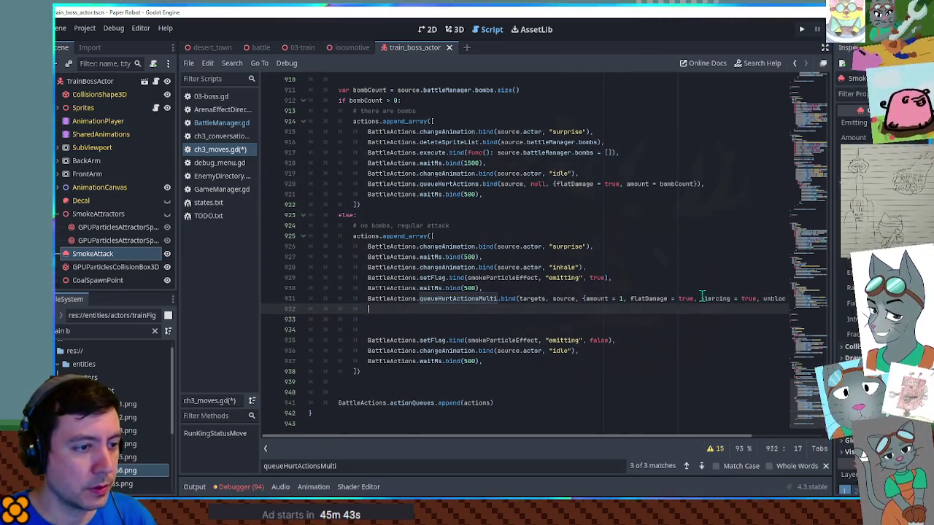
{"action": "left_click", "coordinate": [648, 299]}
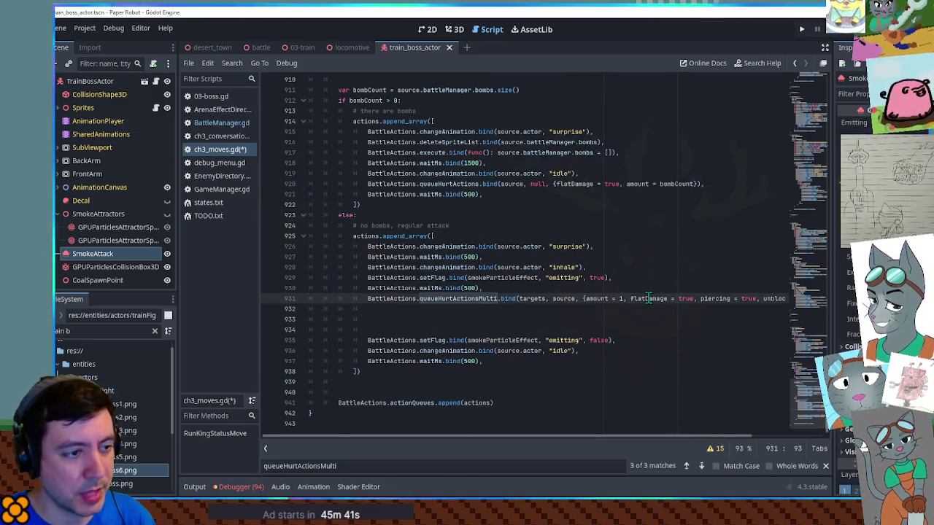
{"action": "left_click_drag", "start_coordinate": [599, 299], "coordinate": [726, 298]}
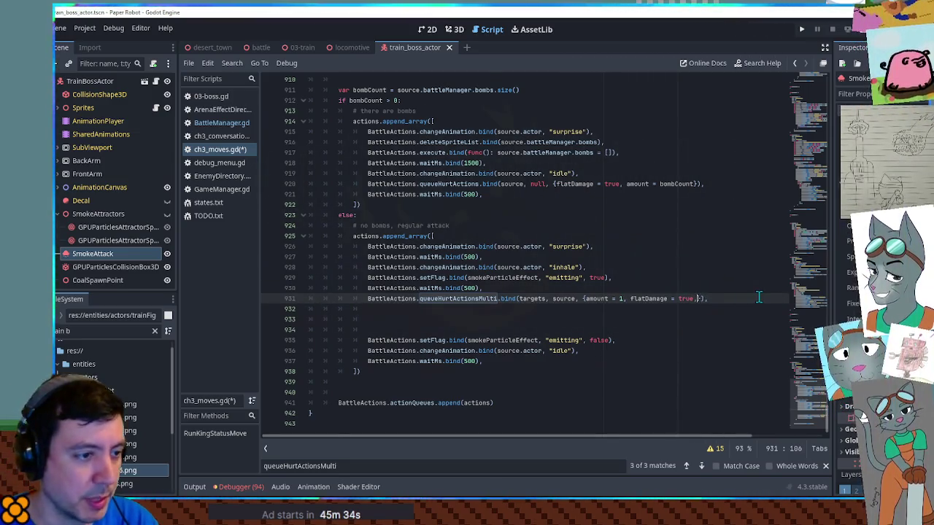
- Duplicate the wait-and-hit pair twice for three hits, clearing leftover blank lines
{"action": "left_click", "coordinate": [705, 288]}
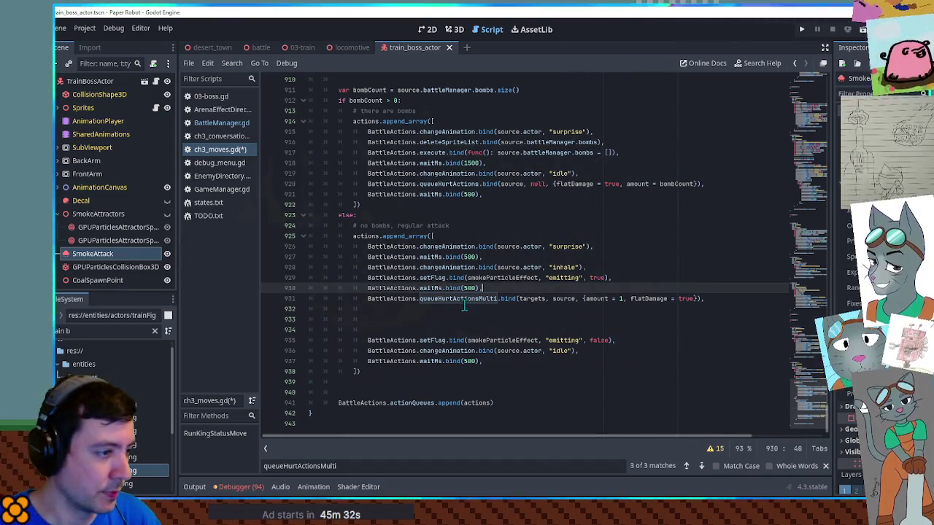
{"action": "left_click", "coordinate": [647, 304]}
{"action": "left_click_drag", "start_coordinate": [708, 299], "coordinate": [716, 277]}
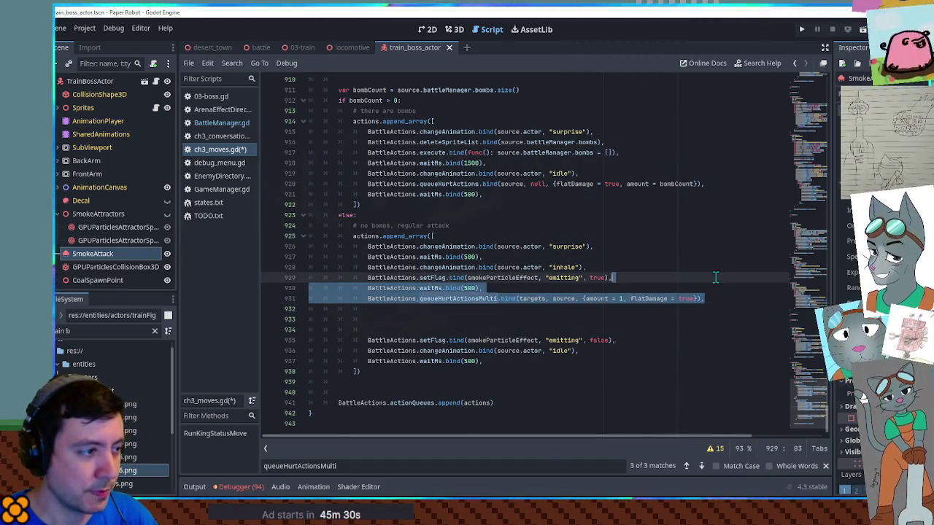
{"action": "key", "text": "ctrl+c"}
{"action": "key", "text": "ctrl+v"}
{"action": "key", "text": "ctrl+v"}
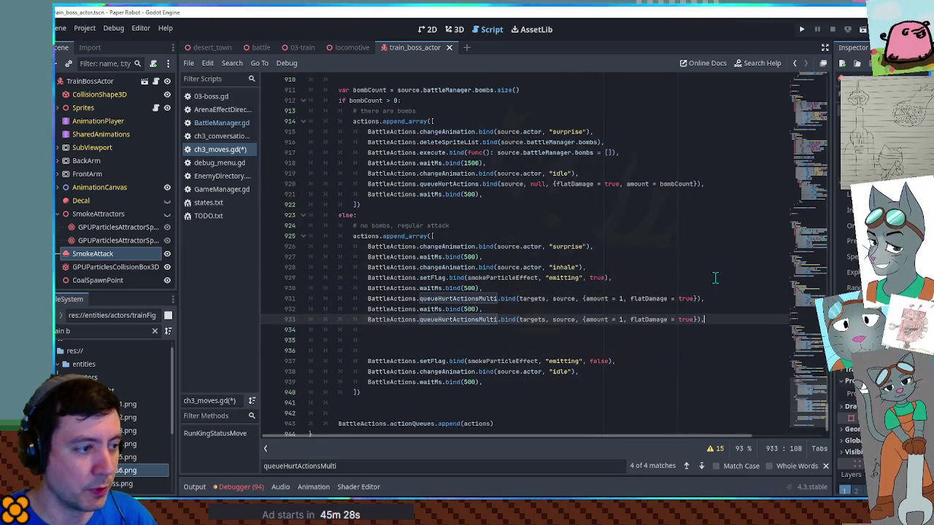
{"action": "key", "text": "ctrl+v"}
{"action": "key", "text": "Down"}
{"action": "key", "text": "Delete"}
{"action": "key", "text": "Delete"}
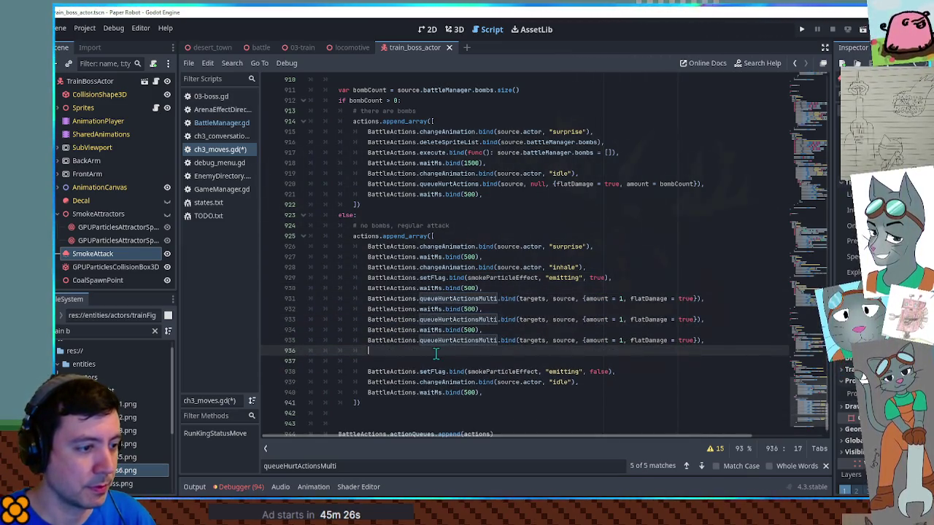
{"action": "key", "text": "Delete"}
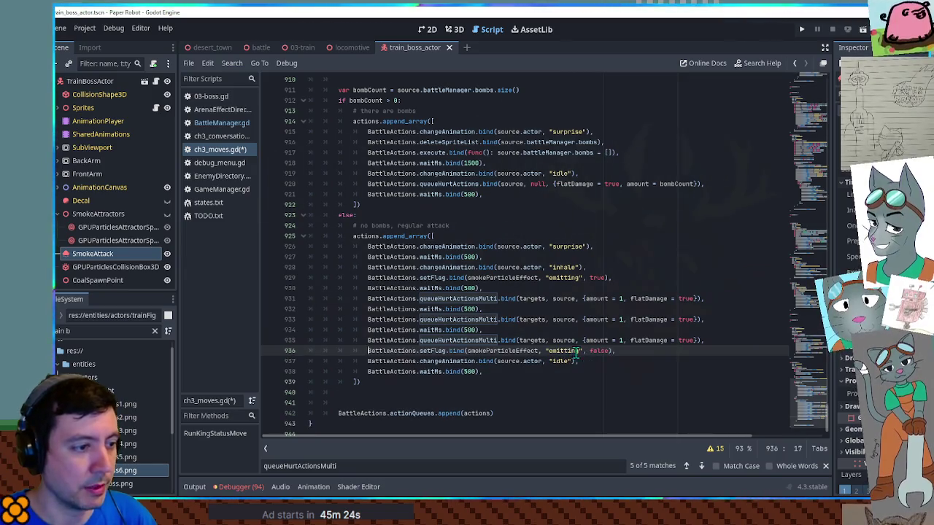
- Keep the smoke-stop line in place and delete the trailing comma after the final wait
{"action": "left_click_drag", "start_coordinate": [717, 348], "coordinate": [727, 344]}
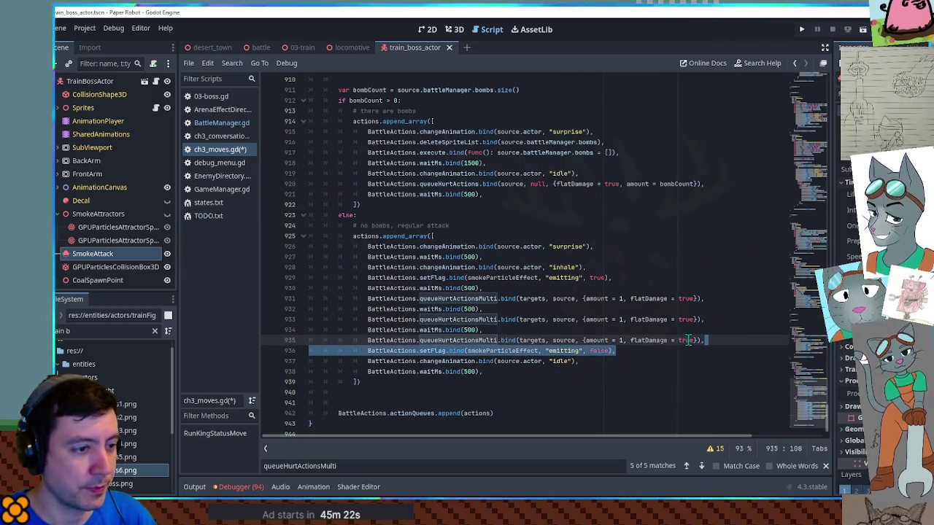
{"action": "key", "text": "alt+Up"}
{"action": "key", "text": "alt+Down"}
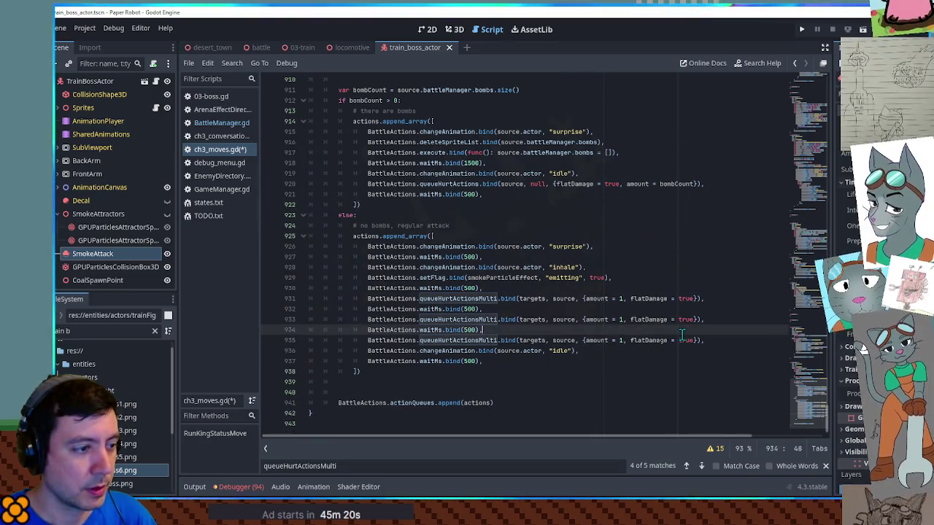
{"action": "left_click", "coordinate": [458, 362]}
{"action": "key", "text": "End"}
{"action": "key", "text": "Left"}
{"action": "left_click", "coordinate": [483, 372]}
{"action": "key", "text": "BackSpace"}
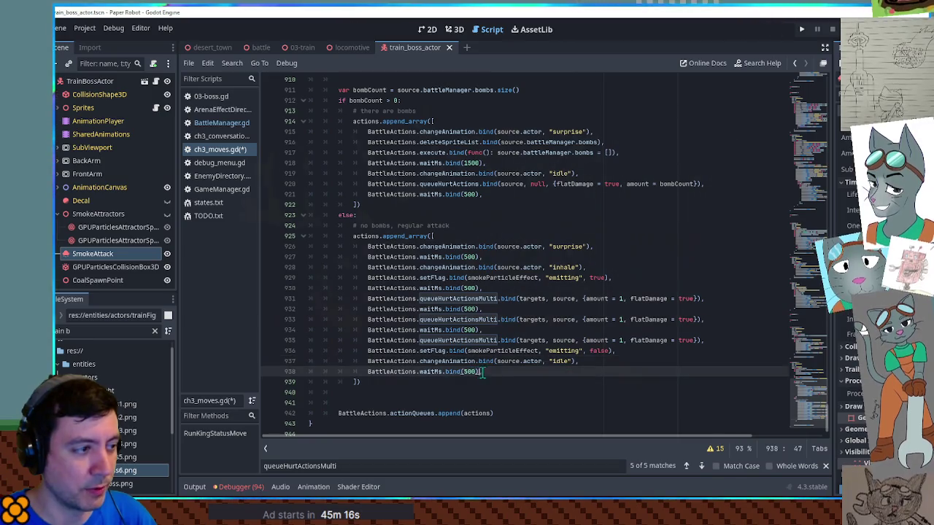
{"action": "left_click", "coordinate": [531, 299]}
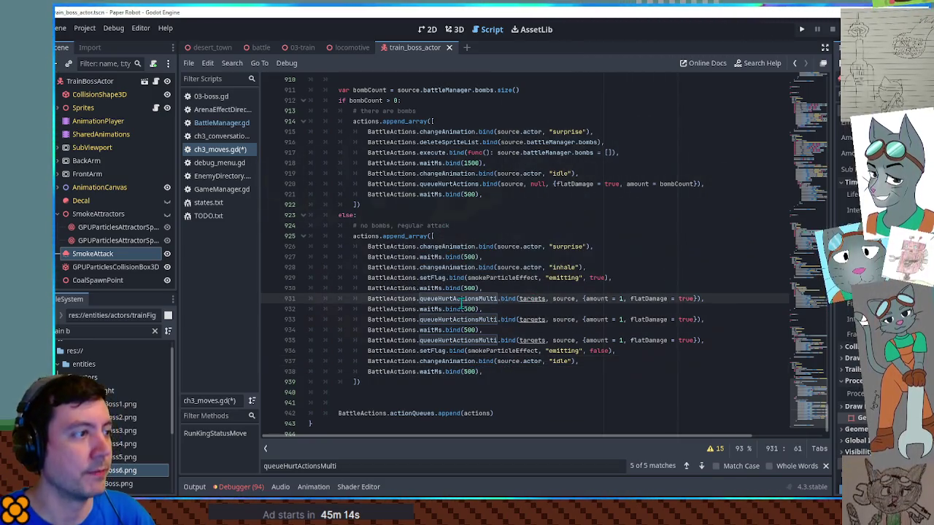
{"action": "scroll", "coordinate": [360, 205], "scroll_direction": "up", "scroll_amount": 8}
{"action": "double_click", "coordinate": [360, 205]}
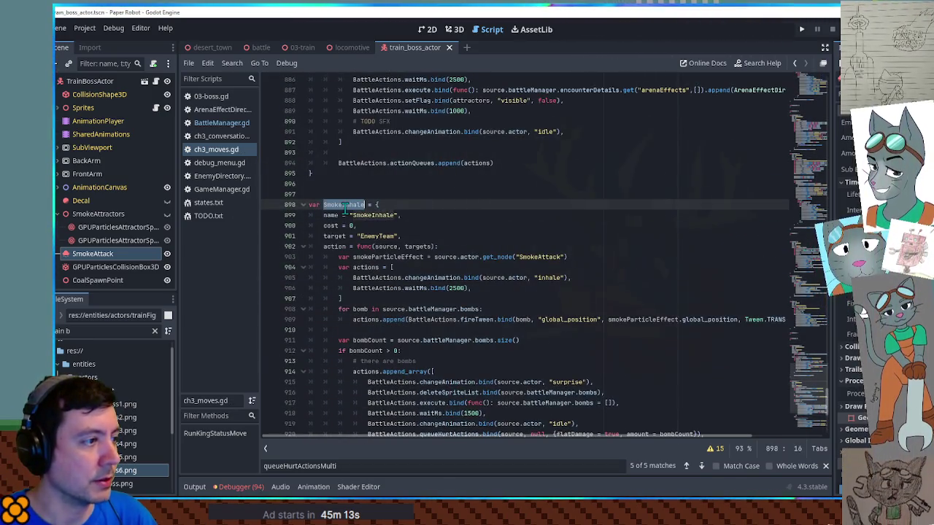
- Set TrainBoss moves to ["SmokeInhale"] in EnemyDirectory.gd, save, and run the battle scene with F6
{"action": "left_click", "coordinate": [215, 178]}
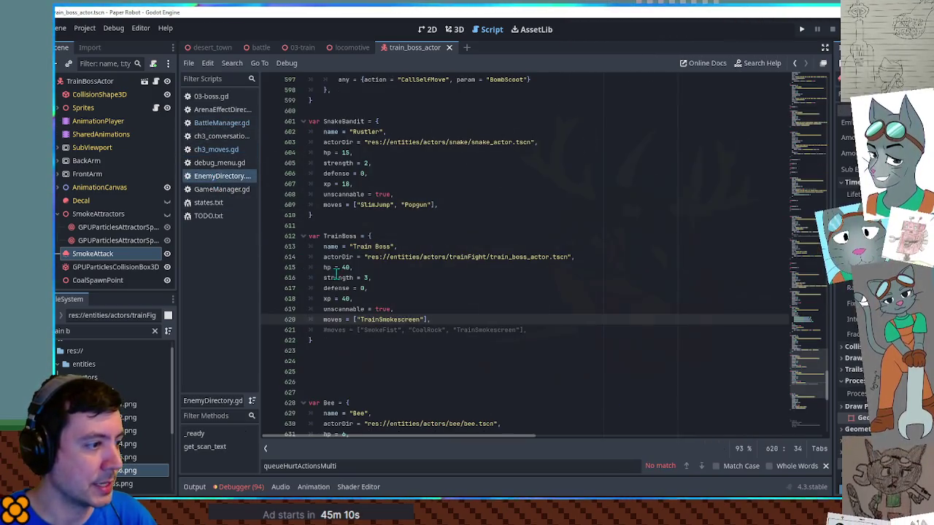
{"action": "left_click", "coordinate": [520, 330]}
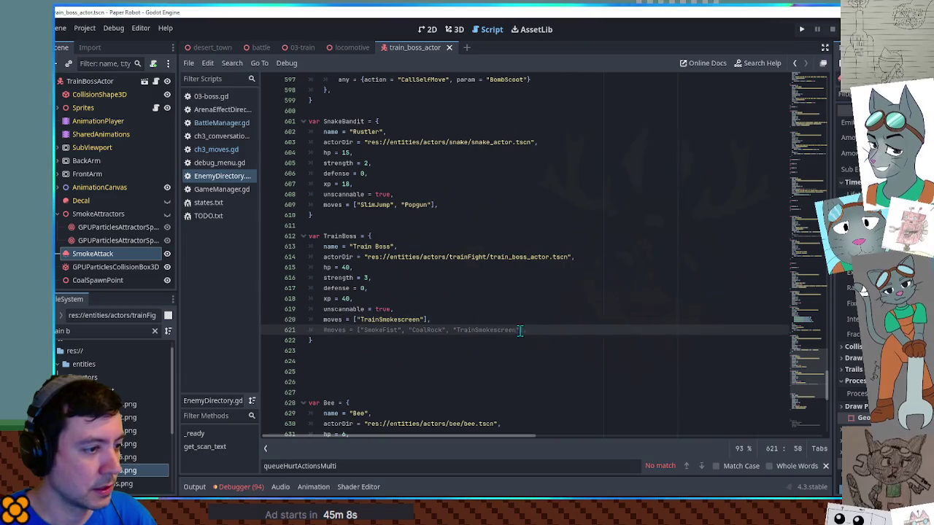
{"action": "type", "text": ", \"SmokeInhale"}
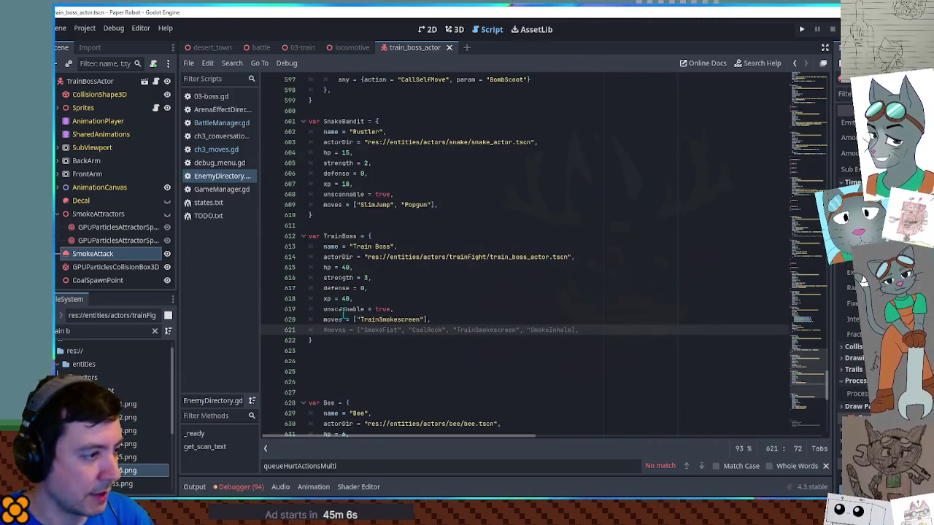
{"action": "double_click", "coordinate": [391, 319]}
{"action": "key", "text": "ctrl+v"}
{"action": "left_click", "coordinate": [452, 288]}
{"action": "key", "text": "ctrl+s"}
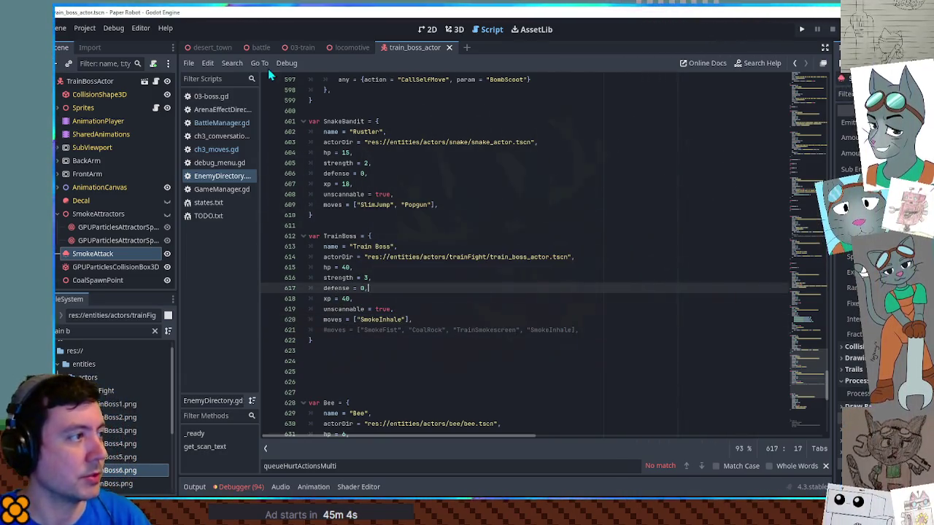
{"action": "left_click", "coordinate": [264, 46]}
{"action": "key", "text": "F6"}
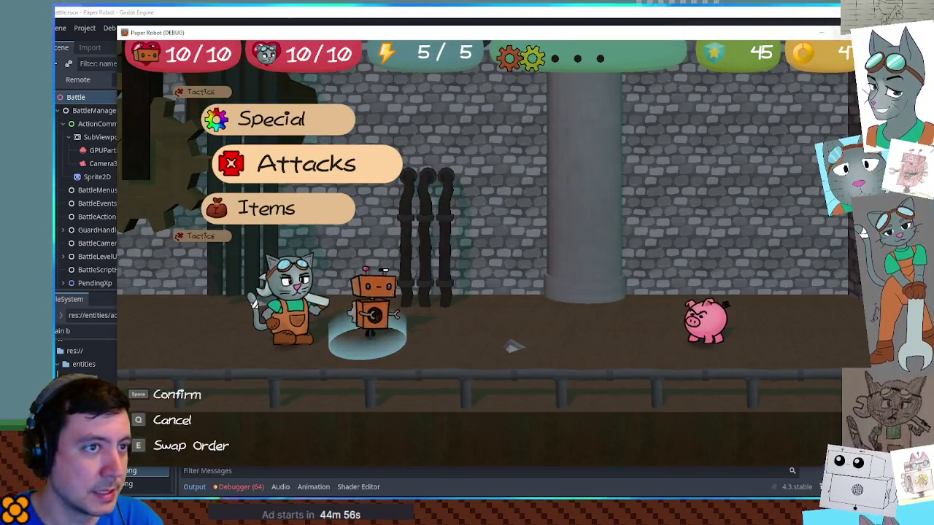
- Relaunch the game from the desert_town scene with F6
{"action": "left_click", "coordinate": [493, 13]}
{"action": "left_click", "coordinate": [208, 56]}
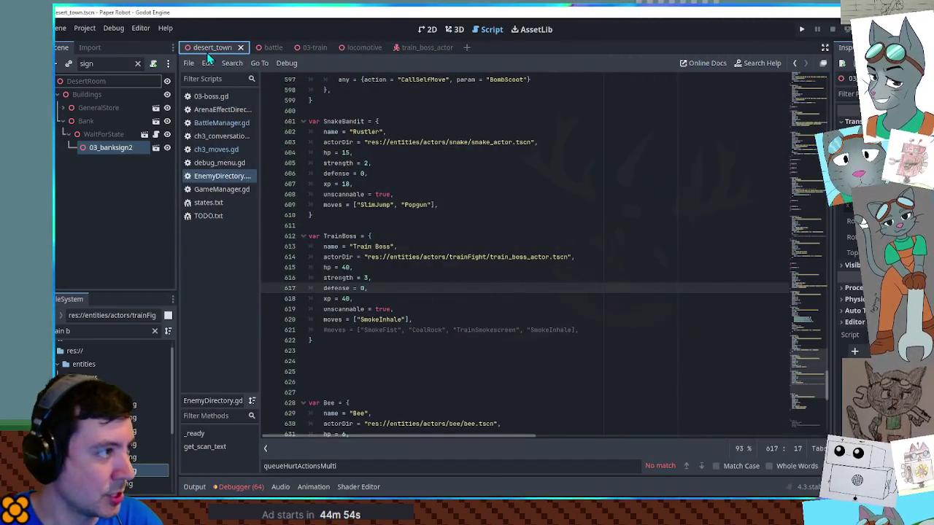
{"action": "key", "text": "F6"}
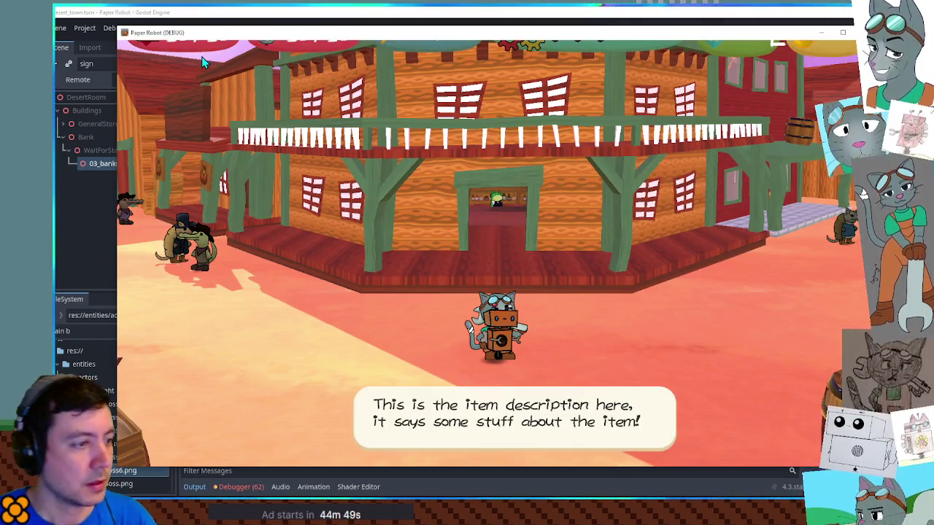
- Mute the music and slightly lower the sound effects volume in the pause menu
{"action": "key", "text": "Escape"}
{"action": "key", "text": "Left"}
{"action": "key", "text": "Left"}
{"action": "key", "text": "Left"}
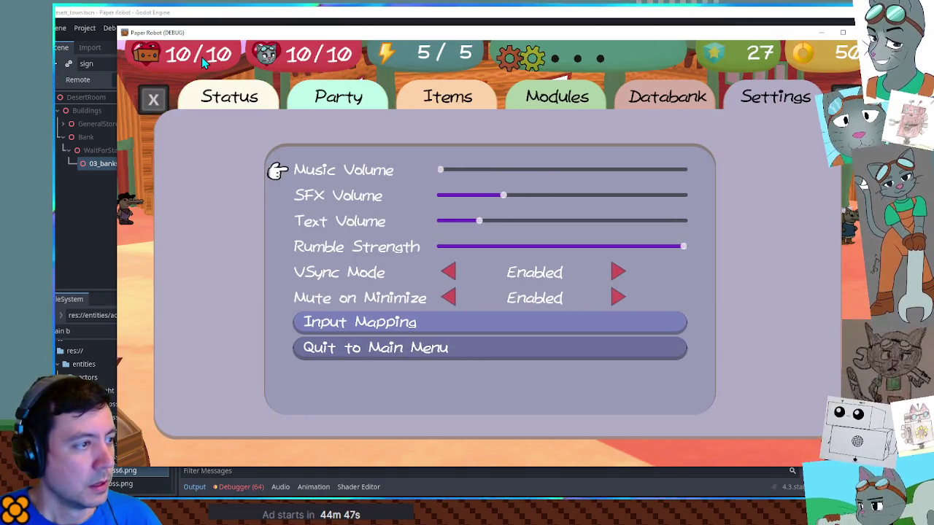
{"action": "key", "text": "Down"}
{"action": "key", "text": "Left"}
{"action": "key", "text": "Escape"}
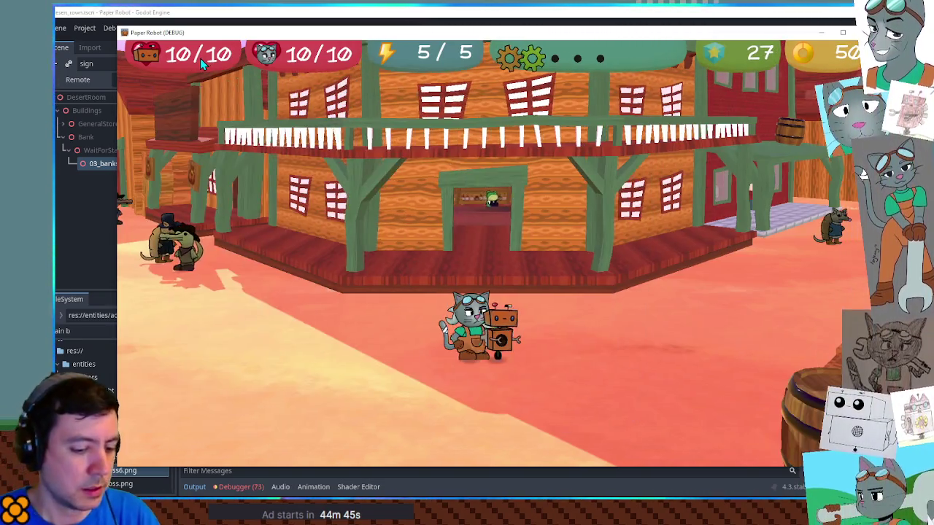
- Start a custom battle with TrainBoss as Enemy 1 on the 03-train battle set
{"action": "key", "text": "F1"}
{"action": "left_click", "coordinate": [403, 70]}
{"action": "left_click", "coordinate": [256, 114]}
{"action": "scroll", "coordinate": [259, 365], "scroll_direction": "down", "scroll_amount": 3}
{"action": "left_click", "coordinate": [258, 440]}
{"action": "left_click", "coordinate": [309, 281]}
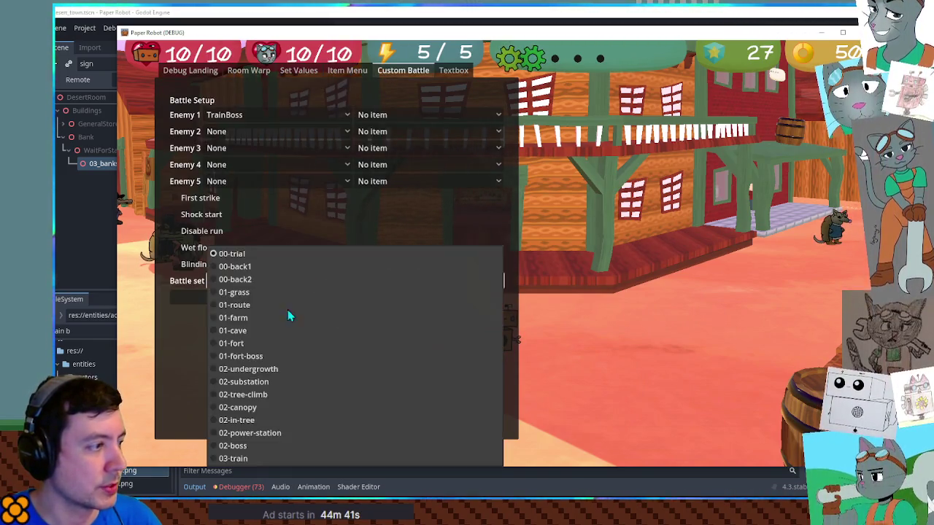
{"action": "left_click", "coordinate": [266, 455]}
{"action": "left_click", "coordinate": [280, 301]}
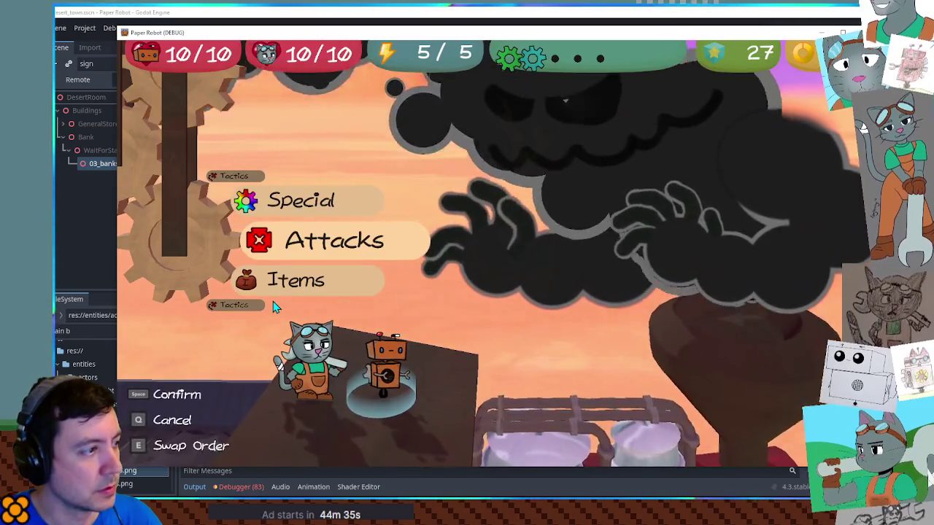
- End the robot's turn, swap the cat for a new partner, and pick Firecrackers
{"action": "key", "text": "Up"}
{"action": "key", "text": "Up"}
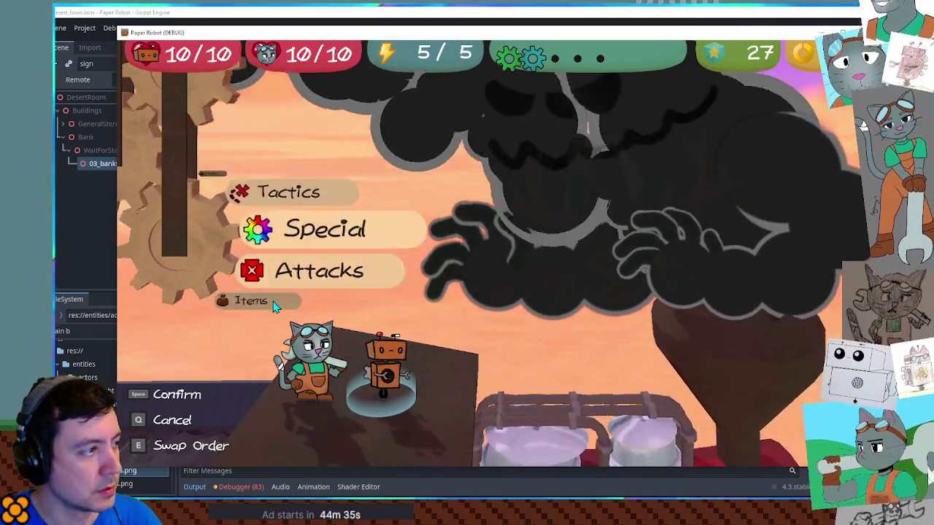
{"action": "key", "text": "space"}
{"action": "key", "text": "space"}
{"action": "key", "text": "Up"}
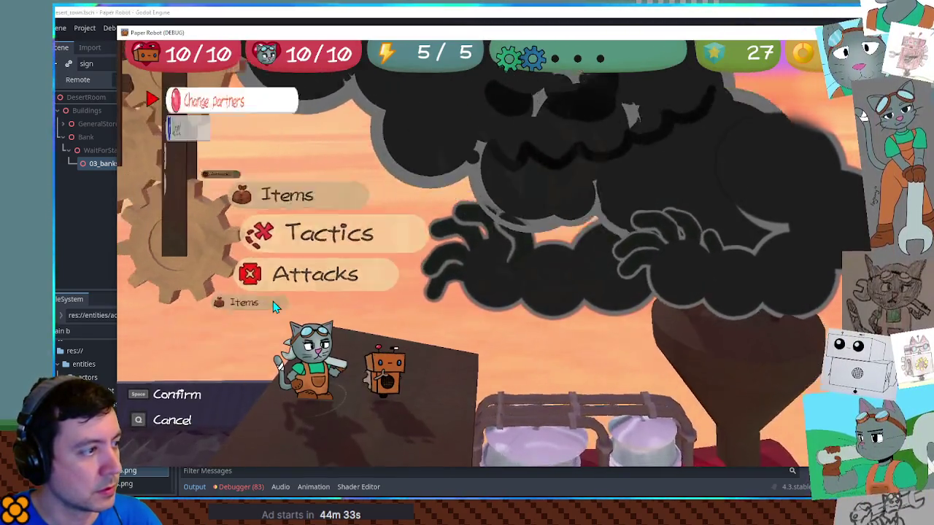
{"action": "key", "text": "space"}
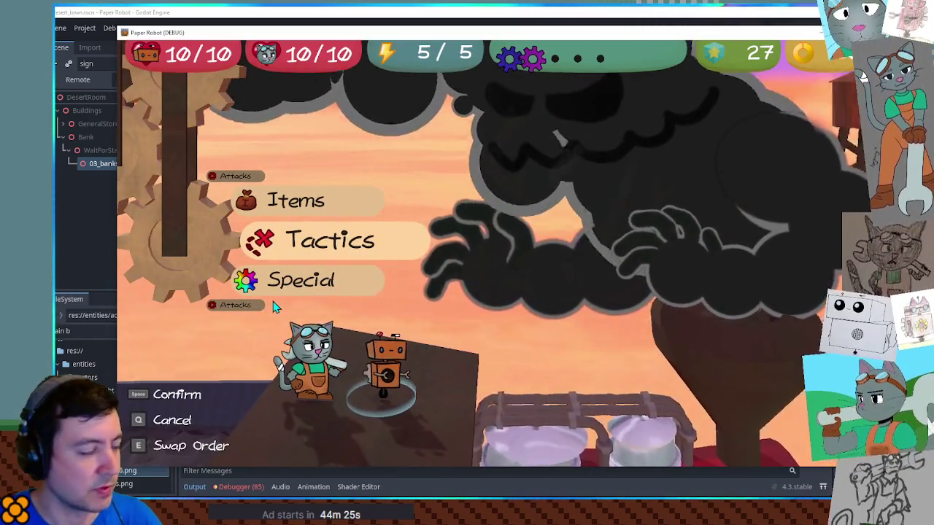
{"action": "key", "text": "space"}
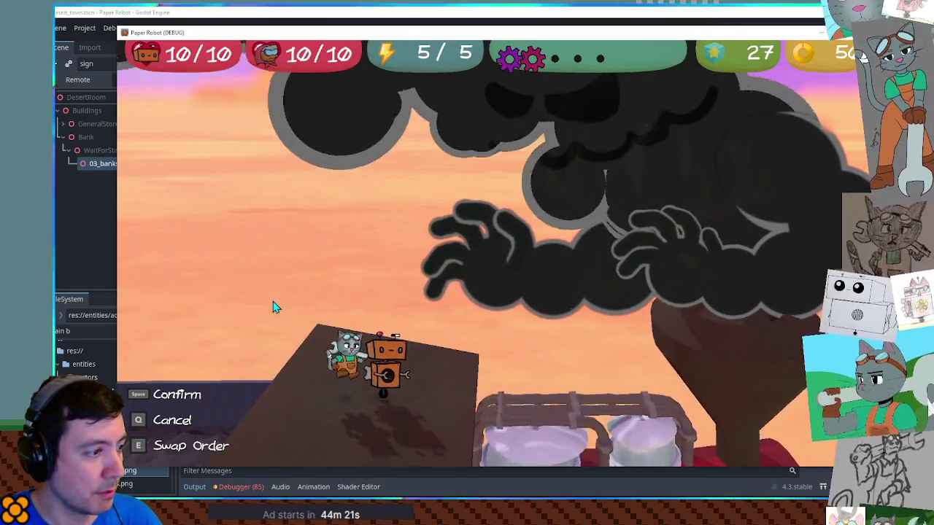
{"action": "key", "text": "space"}
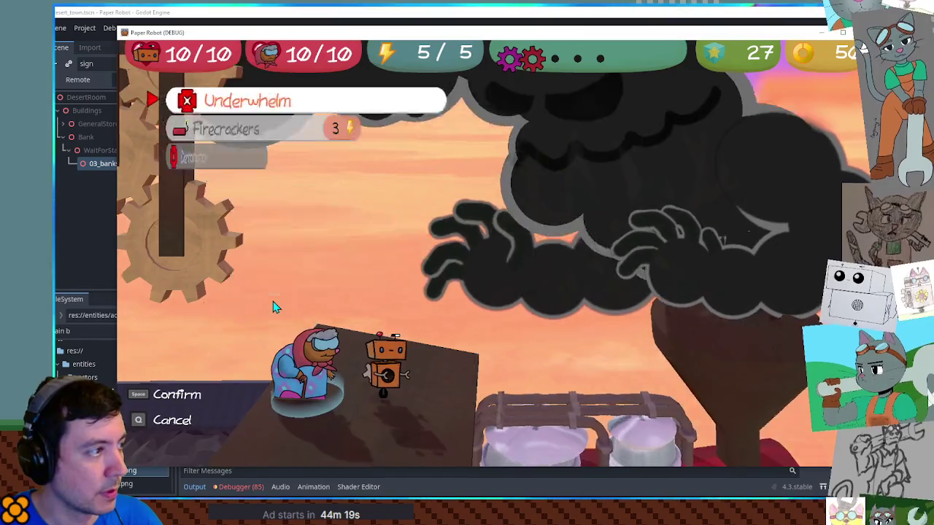
{"action": "key", "text": "Down"}
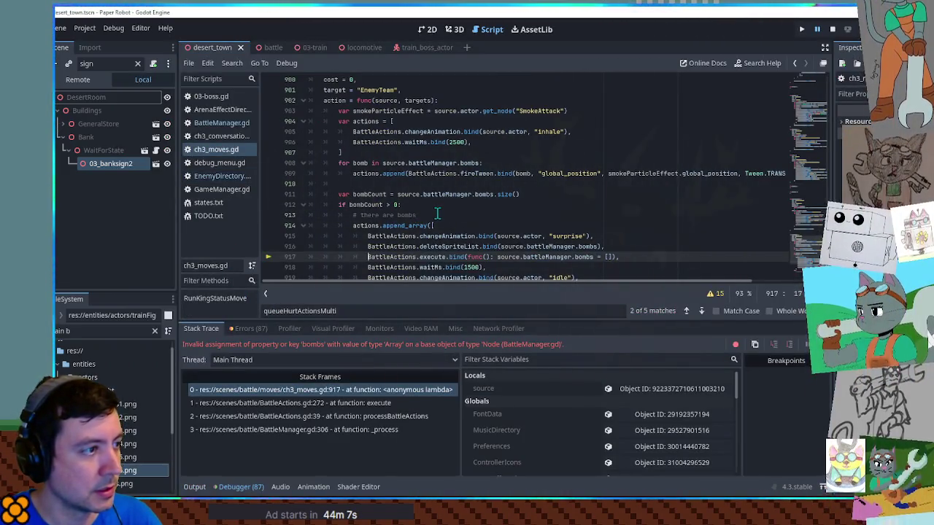
- Examine line 917's source.battleManager.bombs assignment and inspect the source variable in Stack Variables
{"action": "scroll", "coordinate": [452, 212], "scroll_direction": "down", "scroll_amount": 3}
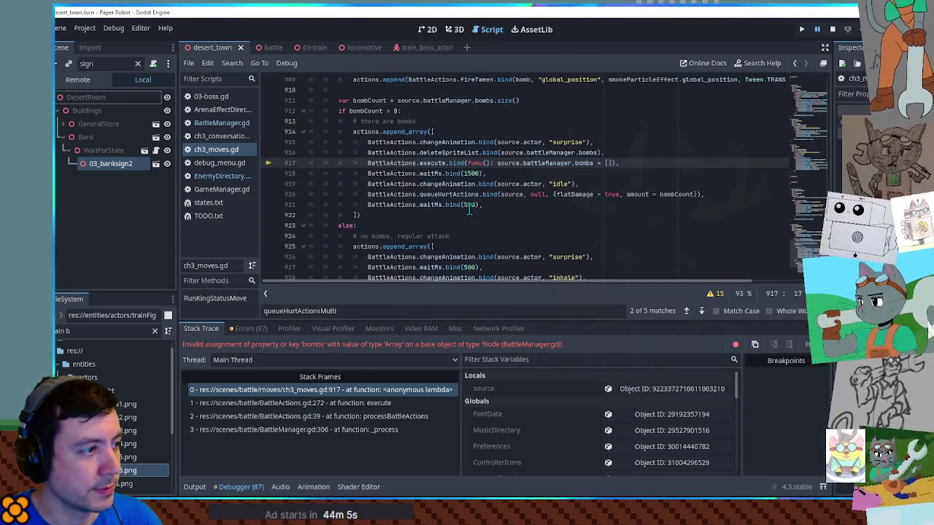
{"action": "scroll", "coordinate": [469, 210], "scroll_direction": "up", "scroll_amount": 2}
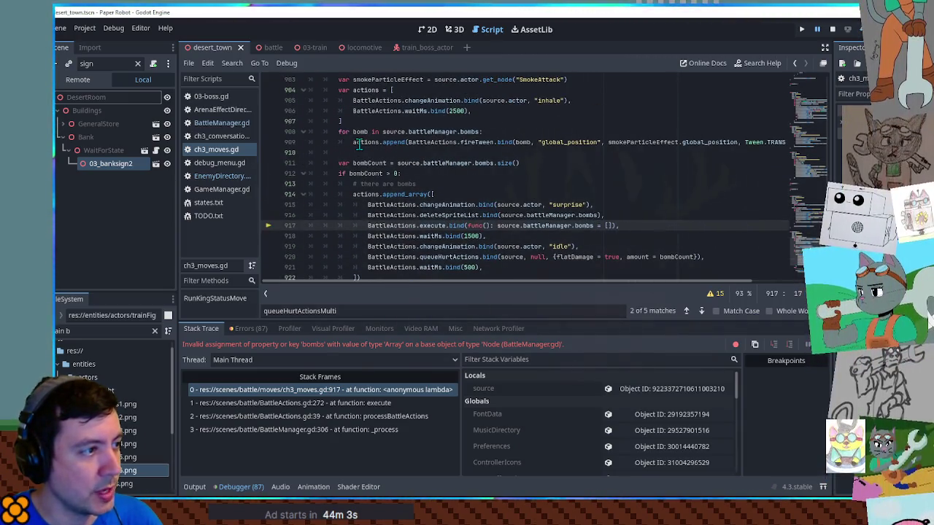
{"action": "left_click_drag", "start_coordinate": [354, 142], "coordinate": [407, 141]}
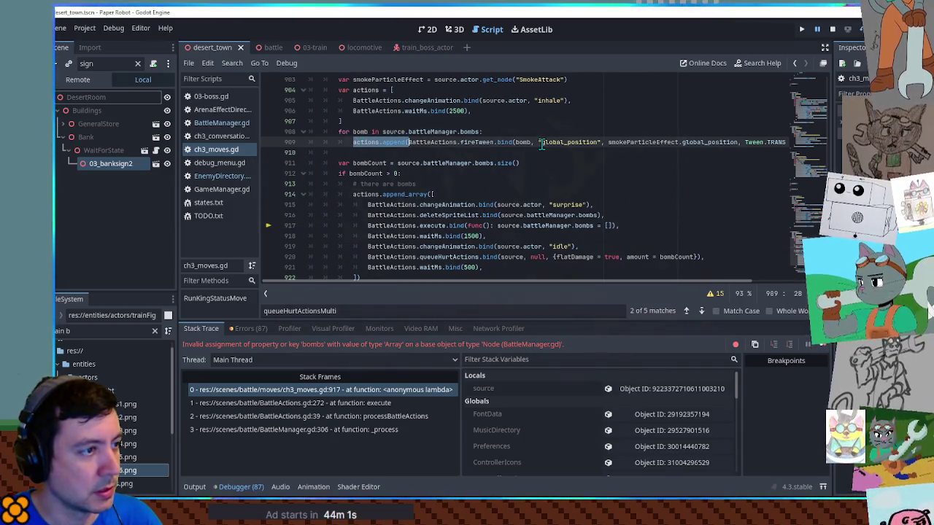
{"action": "scroll", "coordinate": [531, 142], "scroll_direction": "down", "scroll_amount": 2}
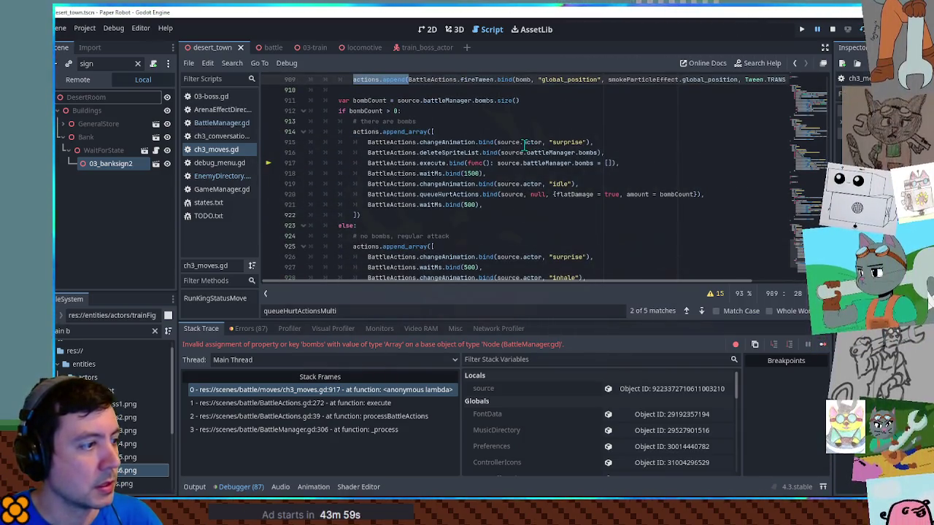
{"action": "left_click", "coordinate": [525, 131]}
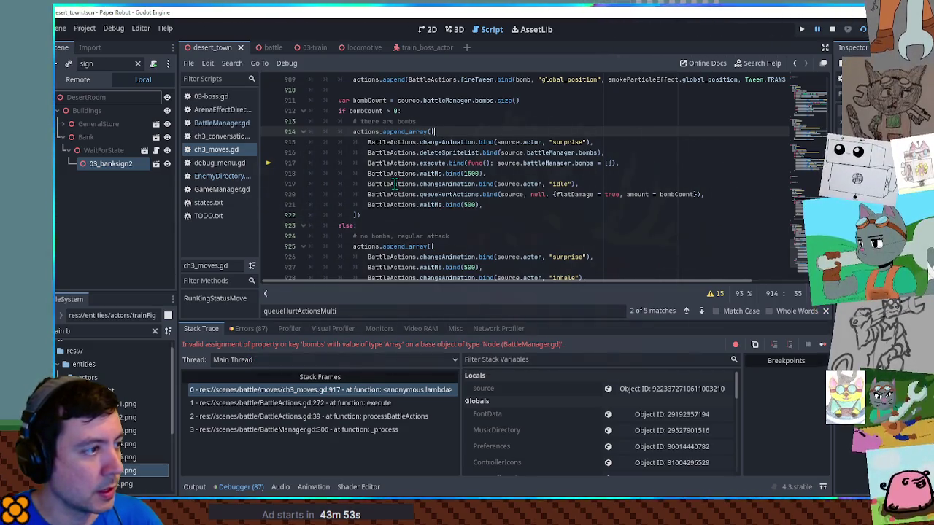
{"action": "left_click", "coordinate": [511, 163]}
{"action": "left_click", "coordinate": [581, 163]}
{"action": "double_click", "coordinate": [582, 162]}
{"action": "left_click_drag", "start_coordinate": [497, 162], "coordinate": [593, 163]}
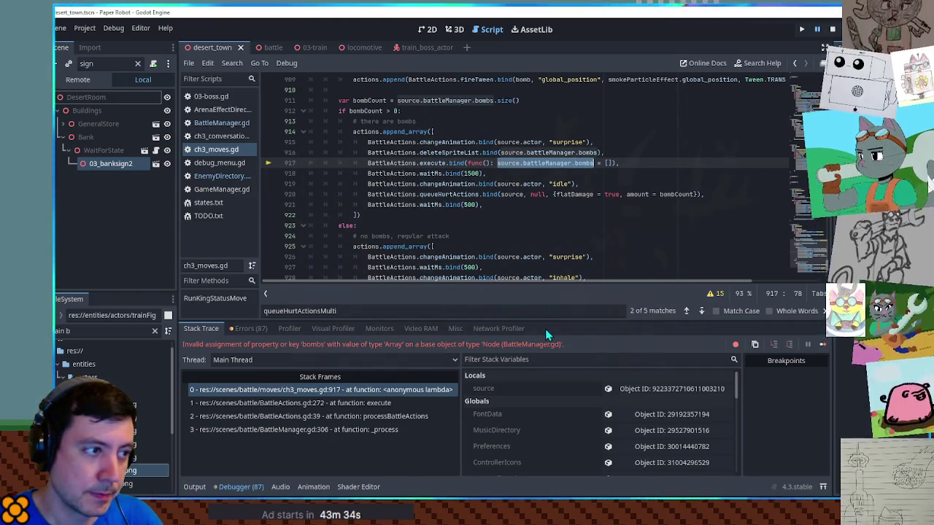
{"action": "scroll", "coordinate": [584, 423], "scroll_direction": "down", "scroll_amount": 1}
{"action": "left_click", "coordinate": [625, 377]}
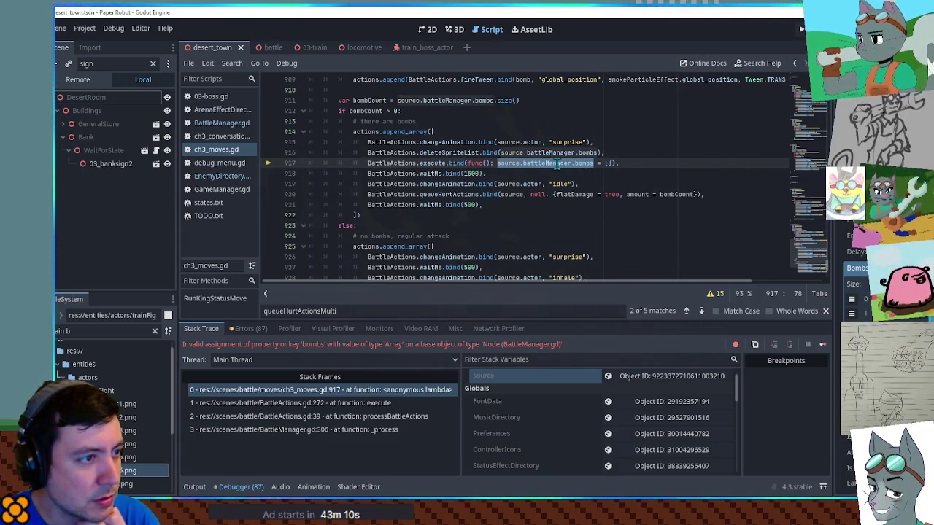
- Inspect the BattleMoves global in Stack Variables, then break line 917 after func():
{"action": "left_click", "coordinate": [517, 162]}
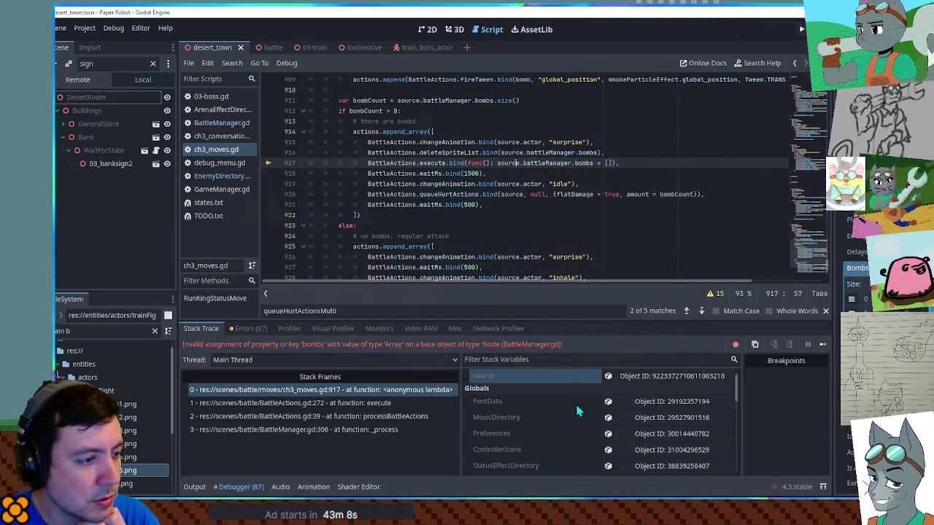
{"action": "scroll", "coordinate": [621, 392], "scroll_direction": "down", "scroll_amount": 3}
{"action": "scroll", "coordinate": [620, 391], "scroll_direction": "down", "scroll_amount": 2}
{"action": "scroll", "coordinate": [621, 389], "scroll_direction": "down", "scroll_amount": 2}
{"action": "scroll", "coordinate": [622, 394], "scroll_direction": "down", "scroll_amount": 5}
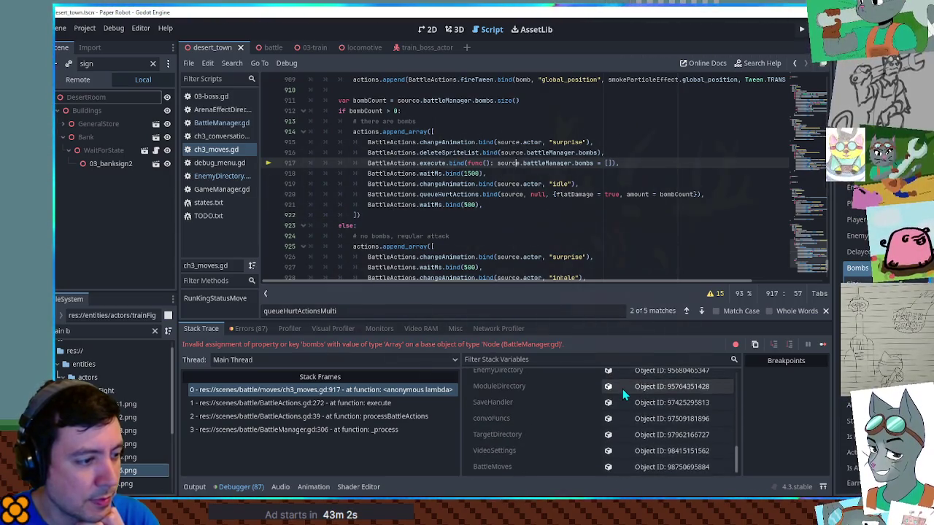
{"action": "scroll", "coordinate": [628, 392], "scroll_direction": "up", "scroll_amount": 2}
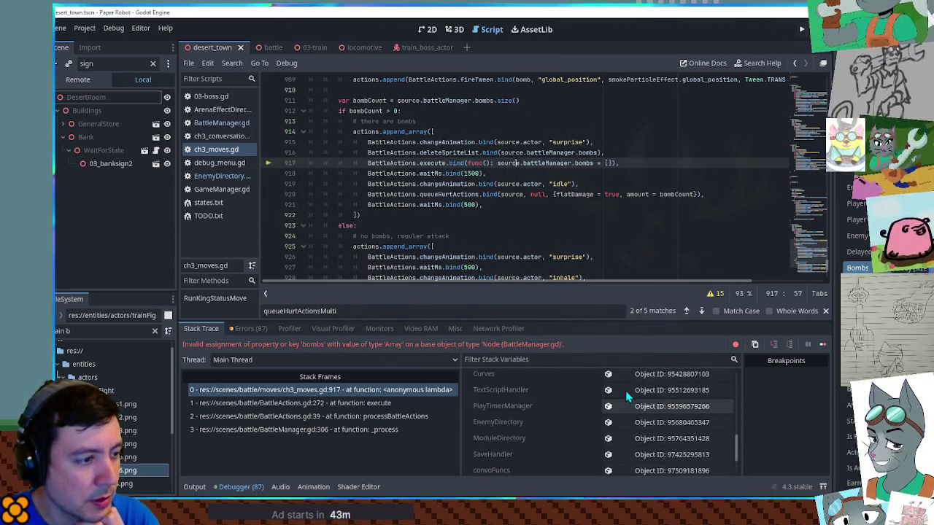
{"action": "scroll", "coordinate": [632, 394], "scroll_direction": "down", "scroll_amount": 2}
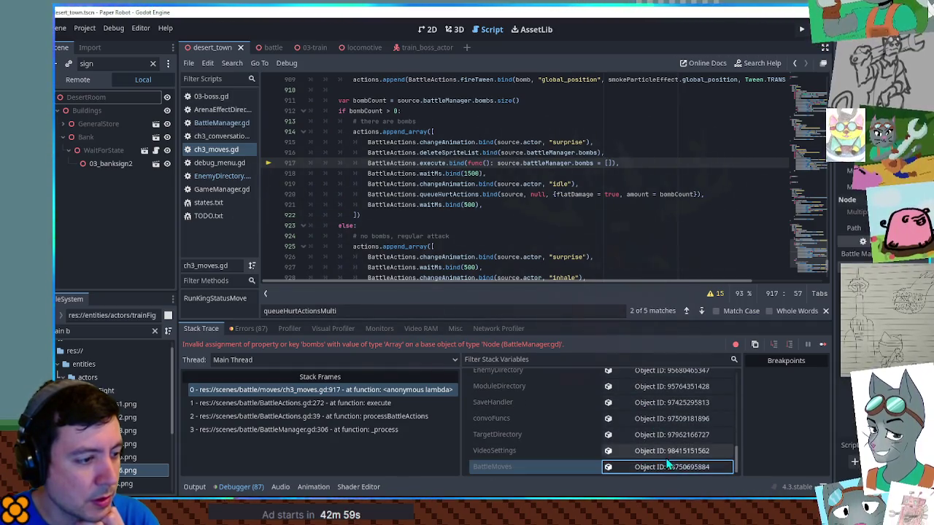
{"action": "left_click", "coordinate": [667, 465]}
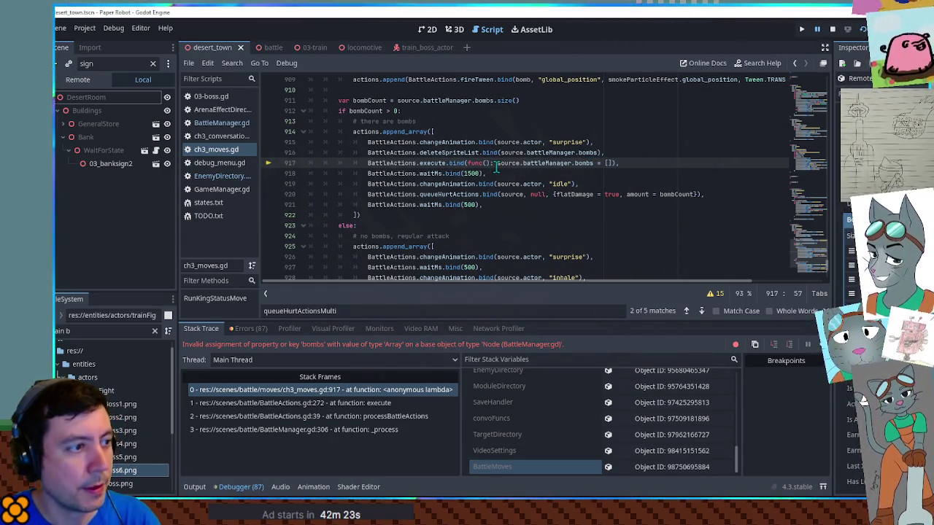
{"action": "key", "text": "Return"}
{"action": "key", "text": "Return"}
- Add print(source.battleManager.bombs) on a new line in the lambda, before the bombs-clearing line
{"action": "key", "text": "Up"}
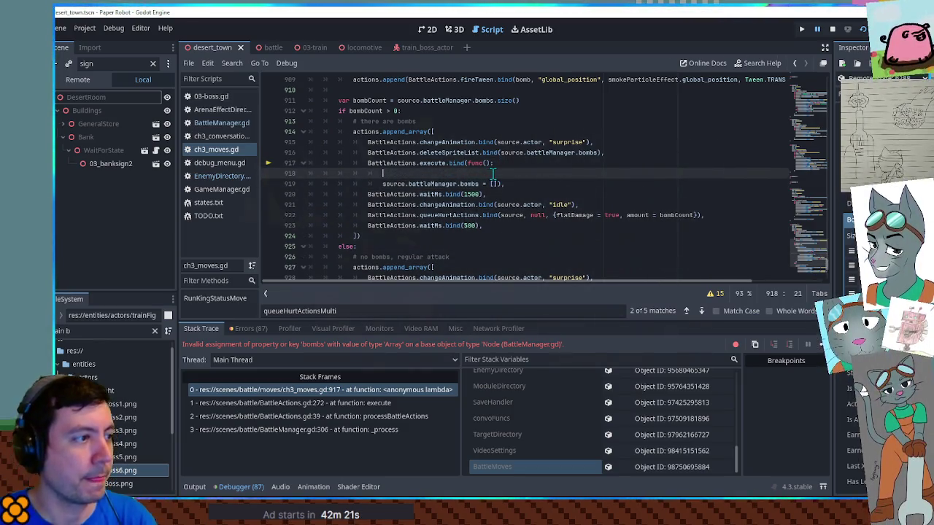
{"action": "type", "text": "()"}
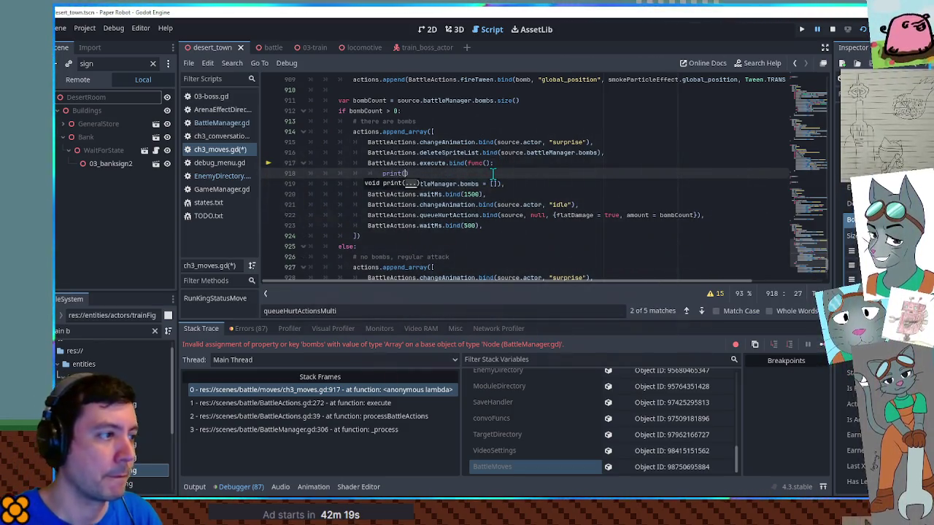
{"action": "left_click_drag", "start_coordinate": [383, 183], "coordinate": [479, 184]}
{"action": "key", "text": "ctrl+c"}
{"action": "left_click", "coordinate": [405, 174]}
{"action": "key", "text": "ctrl+v"}
{"action": "left_click", "coordinate": [557, 153]}
- Save ch3_moves.gd, relaunch the game and bring up its debug tools
{"action": "key", "text": "ctrl+s"}
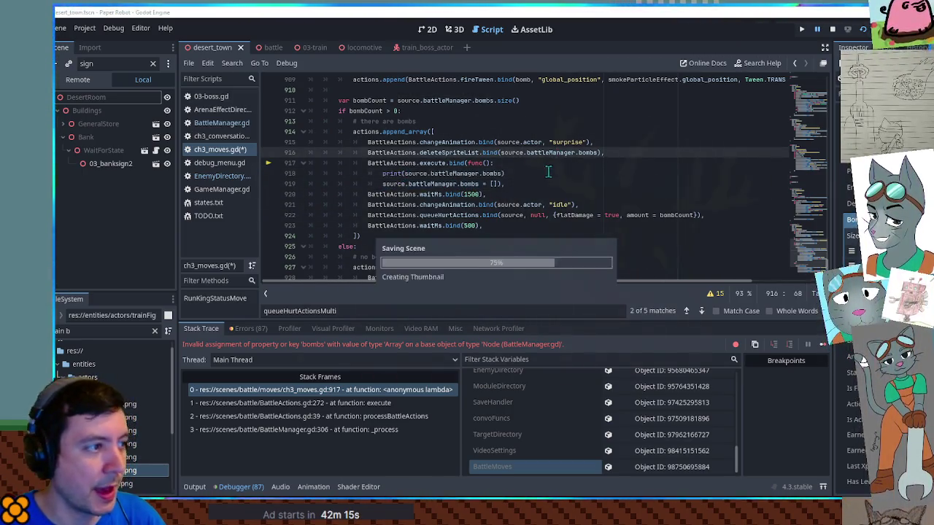
{"action": "key", "text": "F5"}
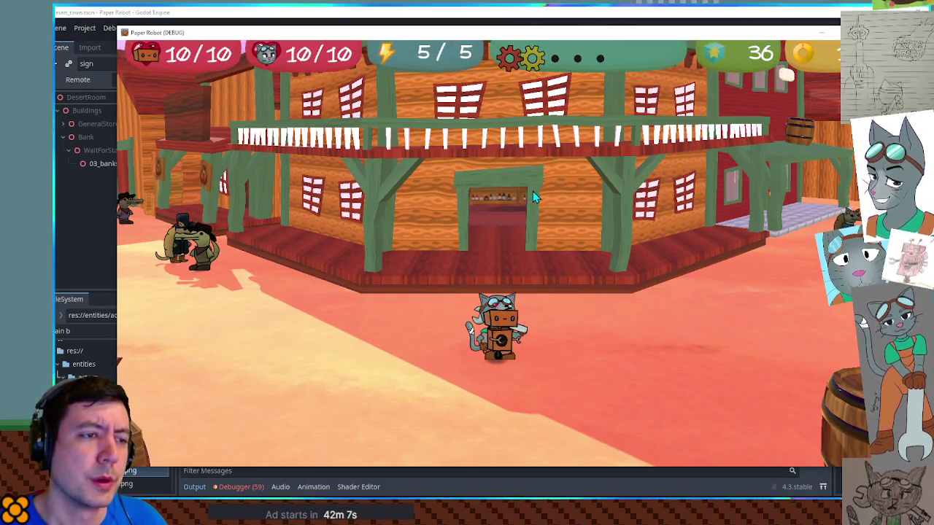
{"action": "key", "text": "F1"}
- Start a custom battle with TrainBoss as Enemy 1 on the 03-train battle set
{"action": "left_click", "coordinate": [402, 70]}
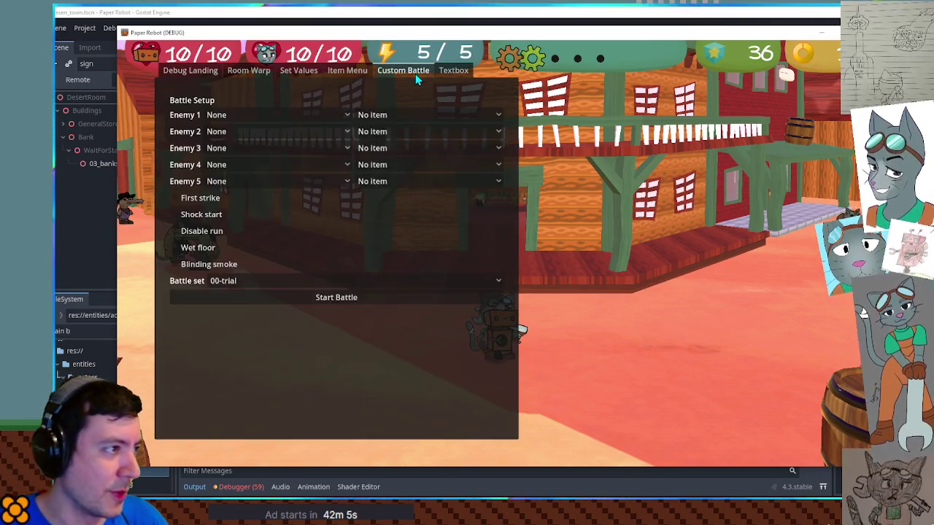
{"action": "left_click", "coordinate": [253, 148]}
{"action": "scroll", "coordinate": [268, 288], "scroll_direction": "down", "scroll_amount": 3}
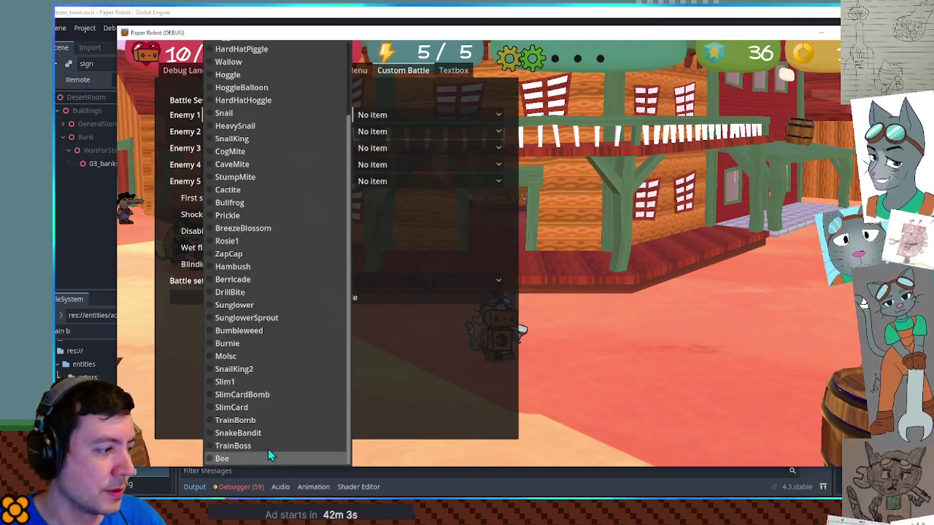
{"action": "left_click", "coordinate": [271, 451]}
{"action": "left_click", "coordinate": [289, 288]}
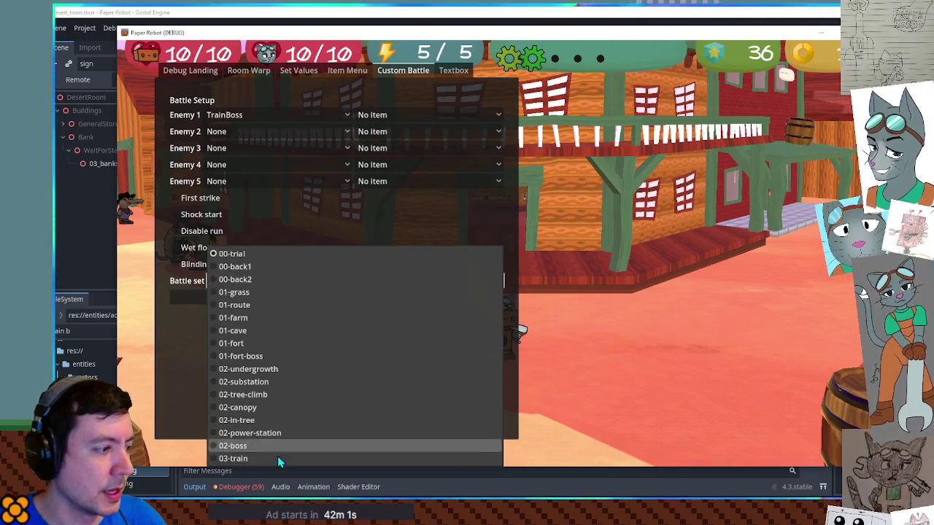
{"action": "left_click", "coordinate": [278, 460]}
{"action": "key", "text": "F8"}
- Search the script for fireTween and compare the other calls against line 909's bomb tween
{"action": "scroll", "coordinate": [592, 153], "scroll_direction": "up", "scroll_amount": 3}
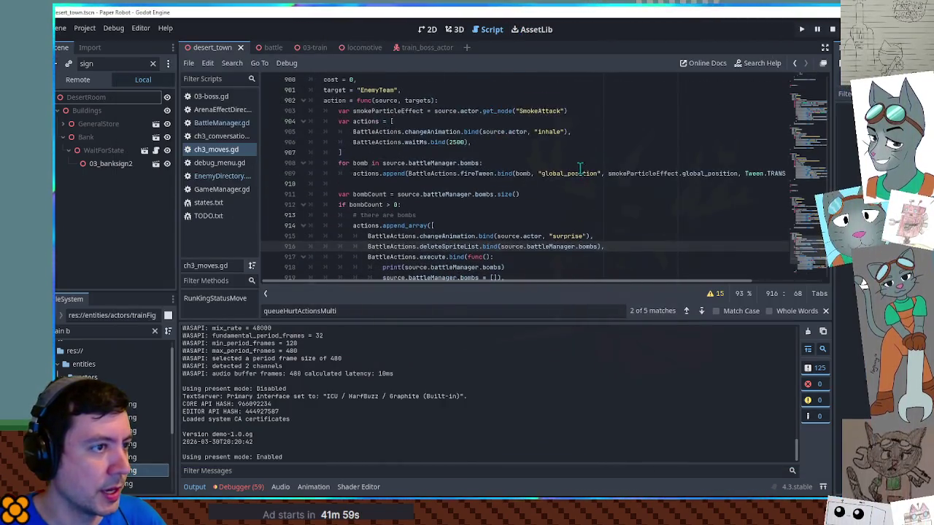
{"action": "double_click", "coordinate": [462, 173]}
{"action": "mouse_move", "coordinate": [641, 174]}
{"action": "left_mouse_down"}
{"action": "mouse_move", "coordinate": [791, 173]}
{"action": "mouse_move", "coordinate": [627, 174]}
{"action": "left_mouse_up"}
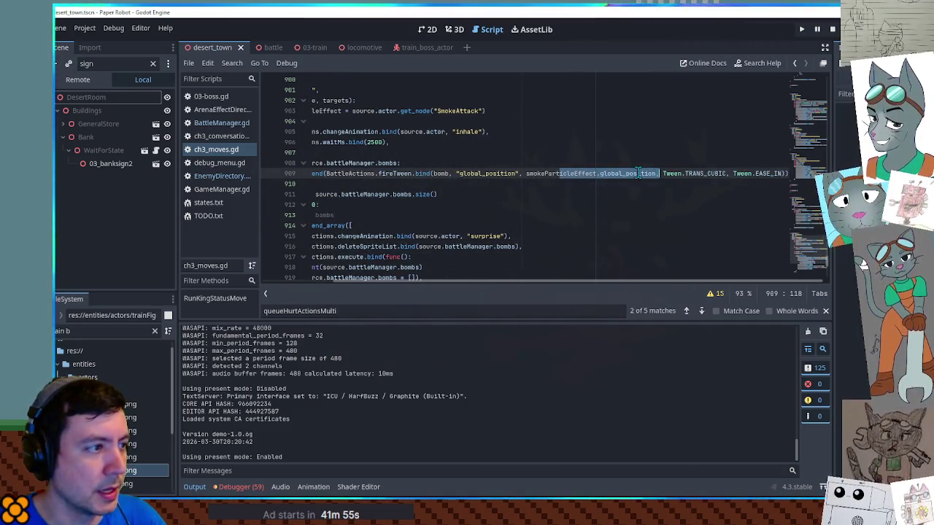
{"action": "double_click", "coordinate": [402, 174]}
{"action": "left_click", "coordinate": [403, 174]}
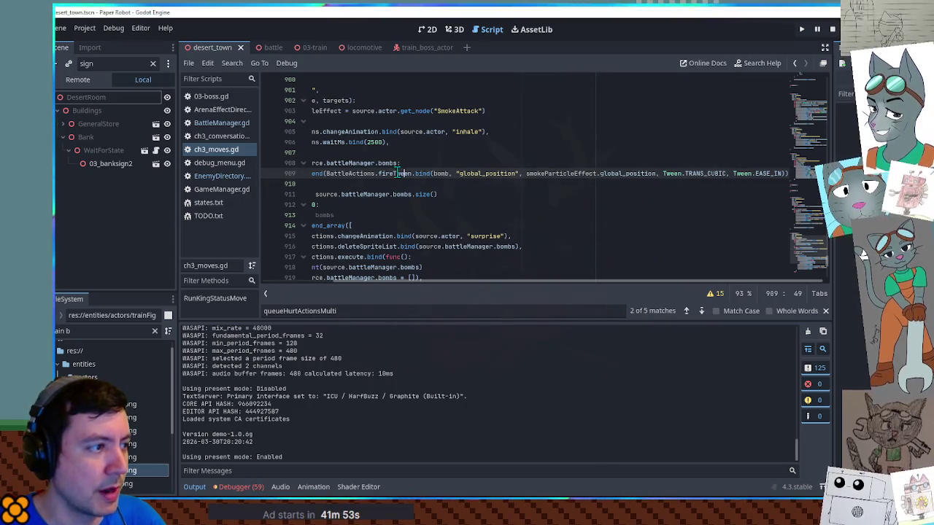
{"action": "double_click", "coordinate": [395, 173]}
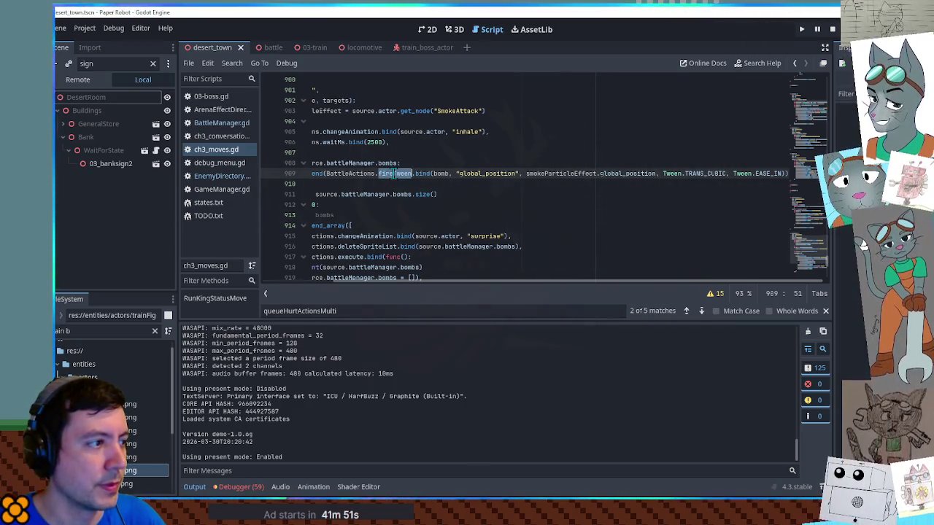
{"action": "key", "text": "ctrl+f"}
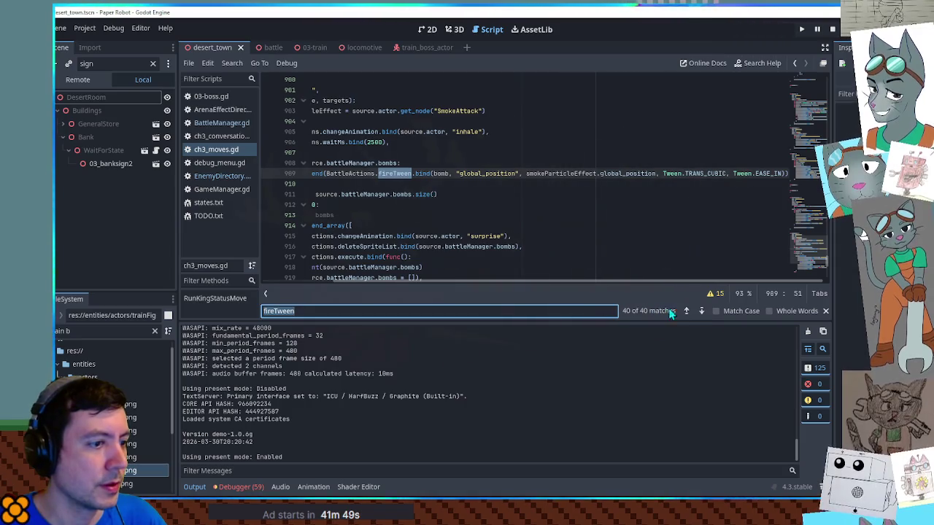
{"action": "left_click", "coordinate": [686, 310]}
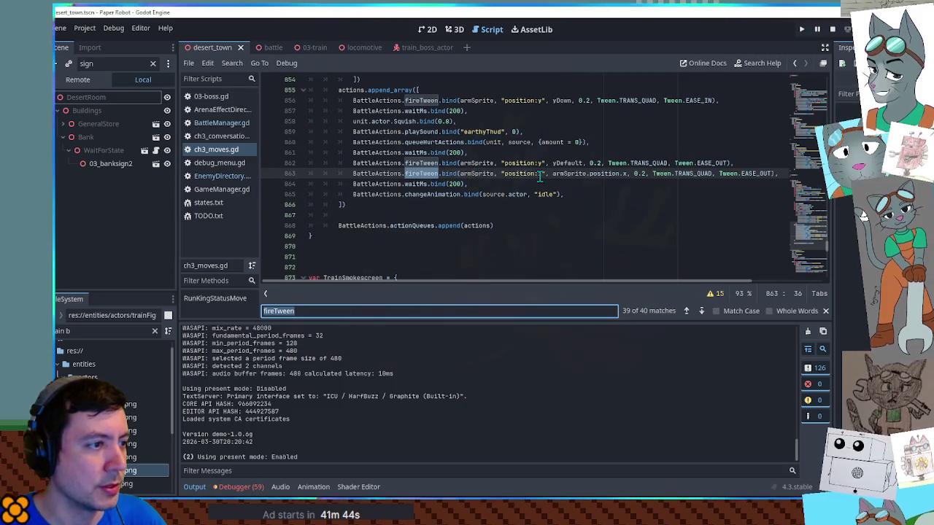
{"action": "scroll", "coordinate": [788, 165], "scroll_direction": "down", "scroll_amount": 20}
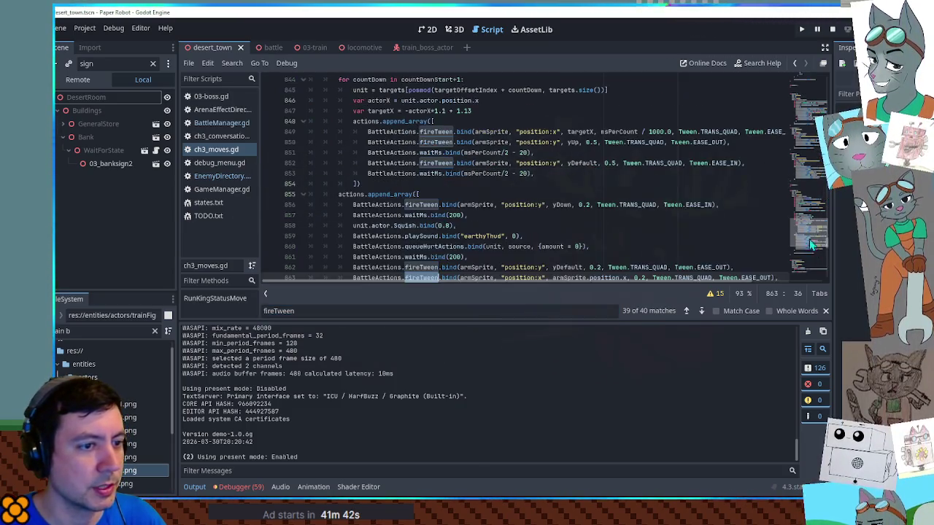
{"action": "scroll", "coordinate": [704, 225], "scroll_direction": "up", "scroll_amount": 5}
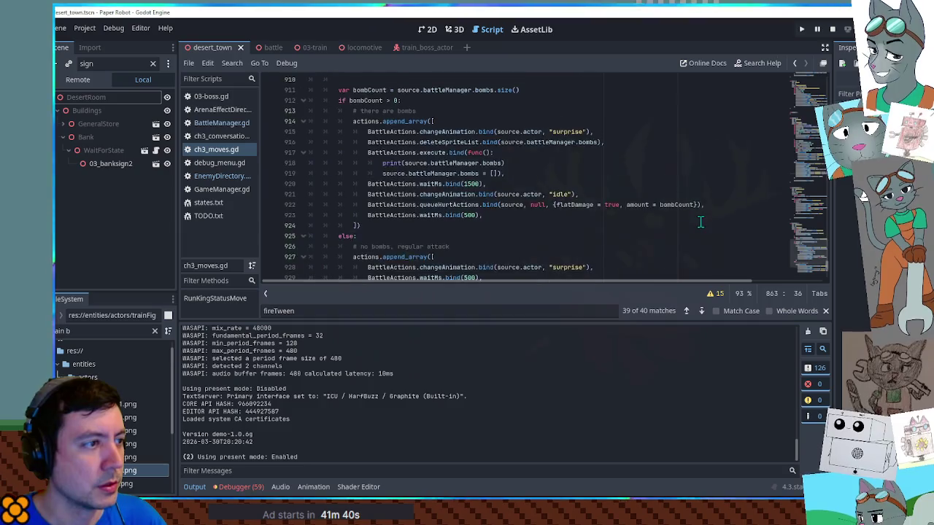
- Insert ', ' after global_position in line 909's fireTween call, leaving a slot for the duration
{"action": "left_click", "coordinate": [527, 132]}
{"action": "left_click", "coordinate": [746, 132]}
{"action": "key", "text": "Left"}
{"action": "key", "text": "Left"}
{"action": "type", "text": ","}
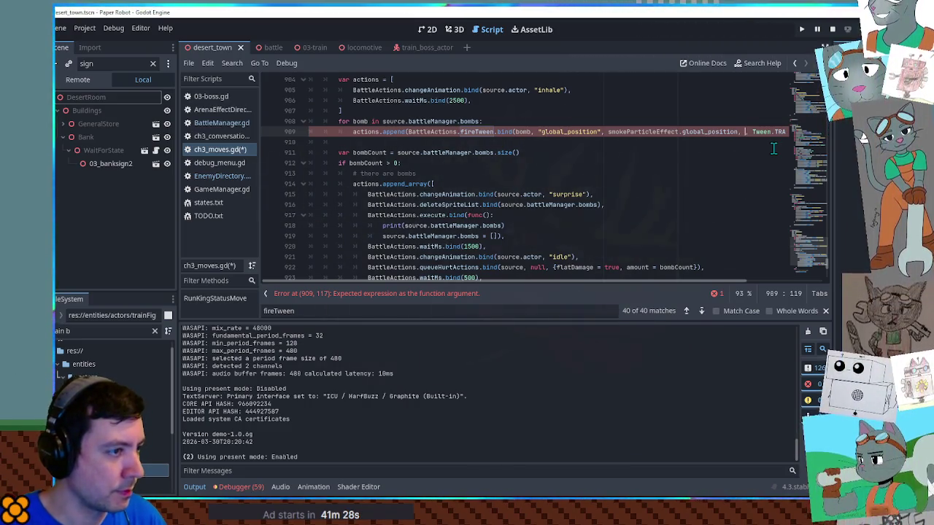
- Enter 2.5 as the bomb tween duration and move the for-bomb loop below the smoke effect line
{"action": "scroll", "coordinate": [473, 168], "scroll_direction": "up", "scroll_amount": 1}
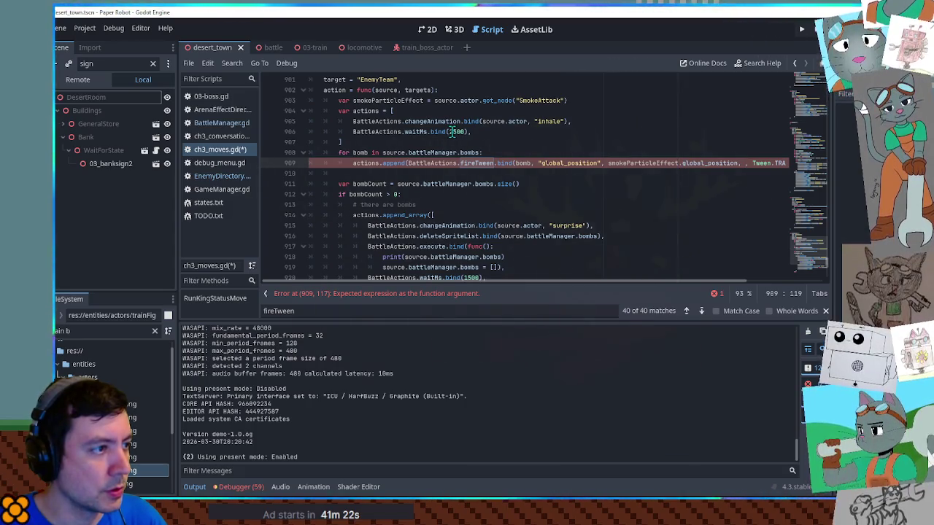
{"action": "type", "text": "2.5"}
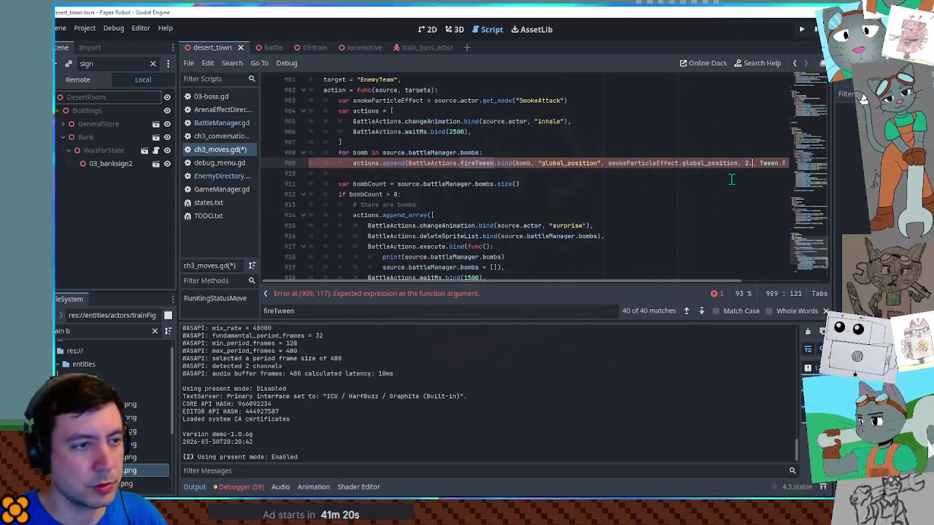
{"action": "left_click", "coordinate": [479, 132]}
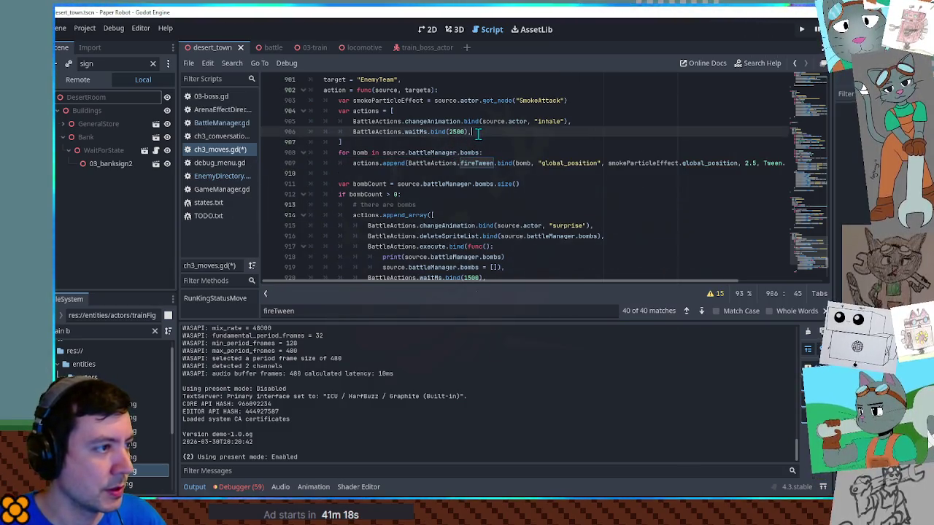
{"action": "left_click_drag", "start_coordinate": [381, 173], "coordinate": [377, 145]}
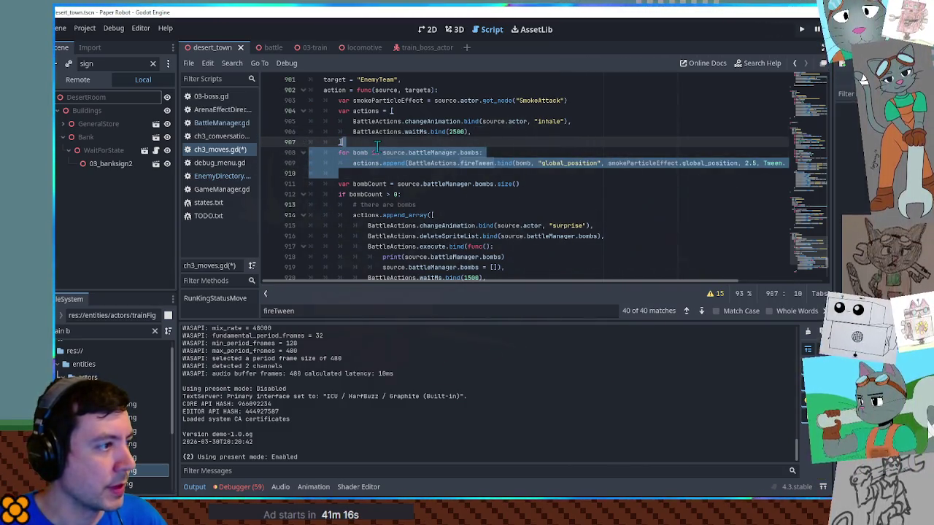
{"action": "key", "text": "BackSpace"}
{"action": "left_click", "coordinate": [583, 100]}
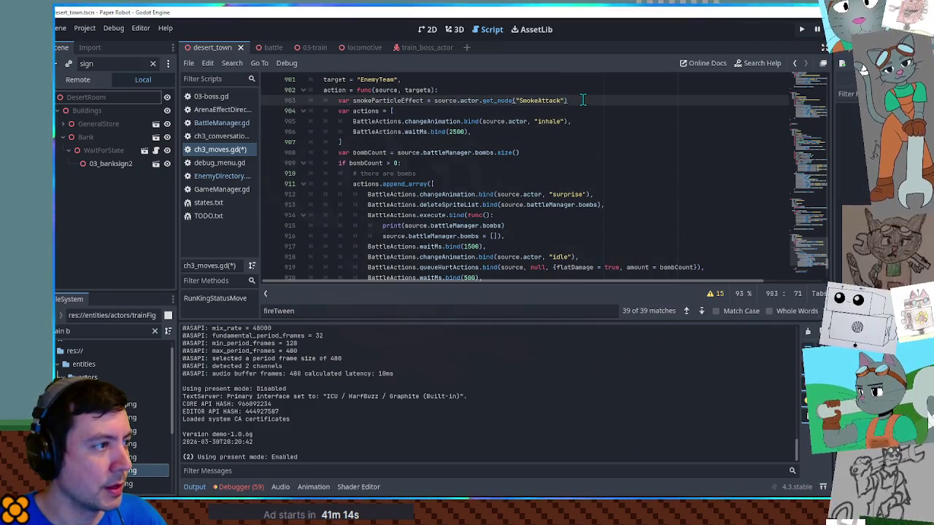
{"action": "key", "text": "ctrl+v"}
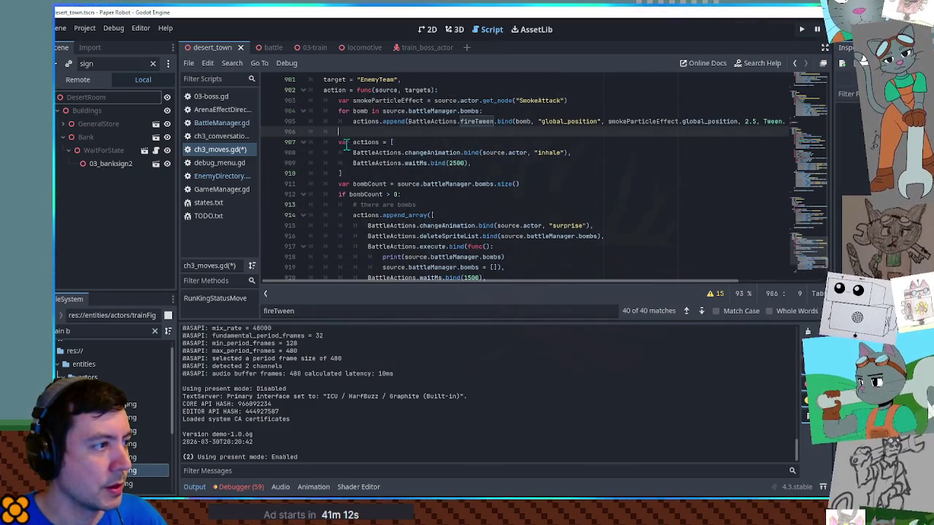
- Declare var actions = [] above the bomb loop, change the old declaration to actions.append_array, save and run
{"action": "double_click", "coordinate": [344, 142]}
{"action": "left_click", "coordinate": [592, 100]}
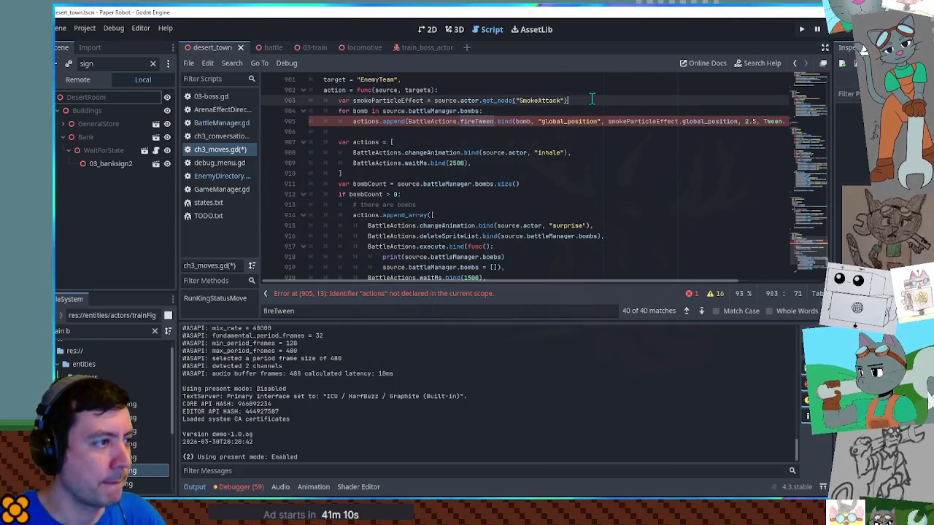
{"action": "key", "text": "Return"}
{"action": "type", "text": "var actions = ["}
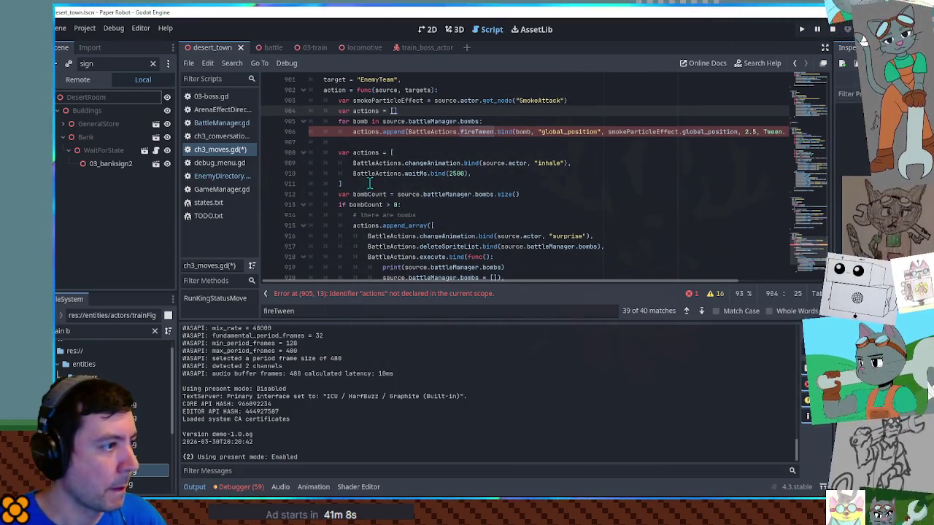
{"action": "left_click", "coordinate": [349, 153]}
{"action": "key", "text": "BackSpace"}
{"action": "key", "text": "BackSpace"}
{"action": "key", "text": "BackSpace"}
{"action": "double_click", "coordinate": [350, 152]}
{"action": "type", "text": ".append_array"}
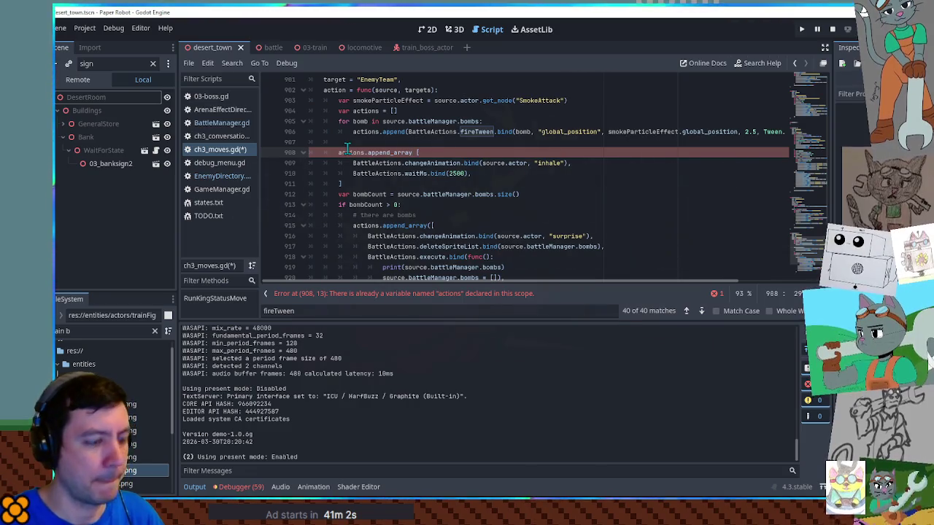
{"action": "type", "text": "("}
{"action": "key", "text": "Delete"}
{"action": "key", "text": "Down"}
{"action": "key", "text": "Down"}
{"action": "key", "text": "Down"}
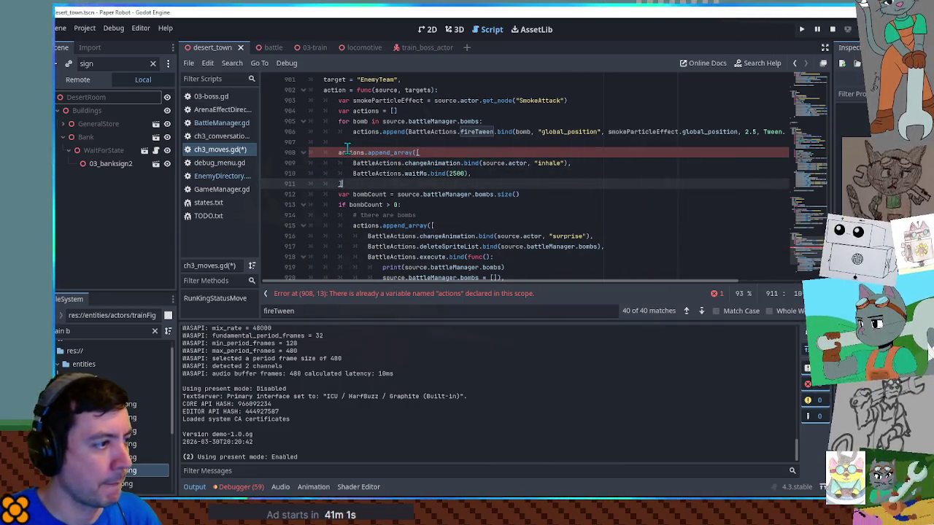
{"action": "left_click", "coordinate": [544, 123]}
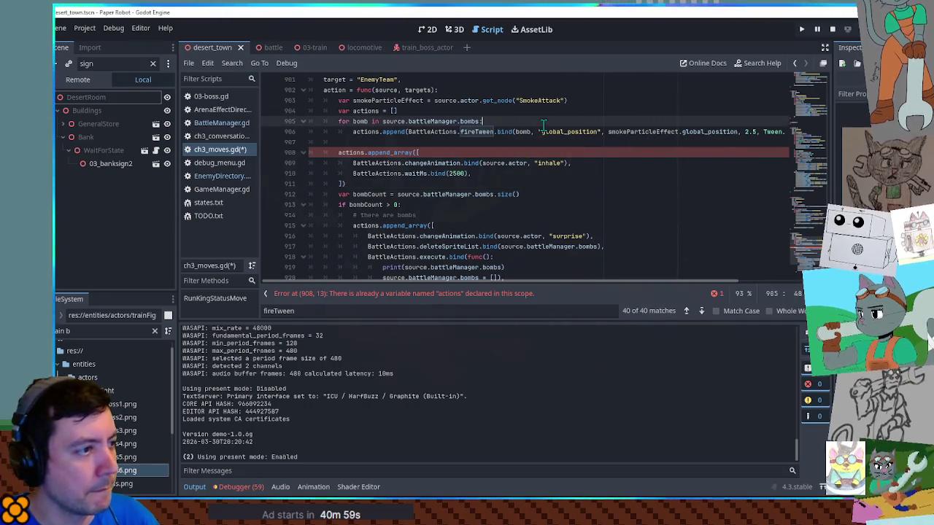
{"action": "key", "text": "ctrl+s"}
{"action": "key", "text": "F5"}
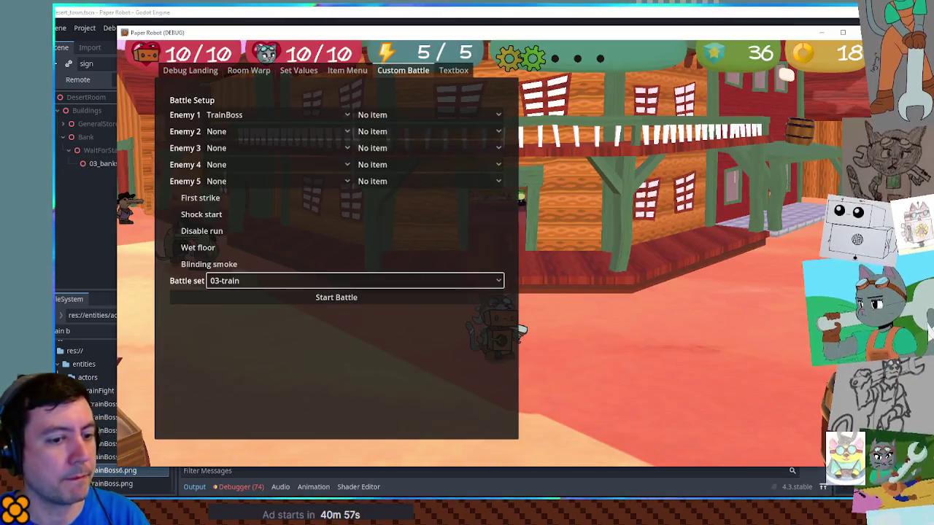
- Start the TrainBoss battle and swap in the other partner through Tactics
{"action": "left_click", "coordinate": [387, 292]}
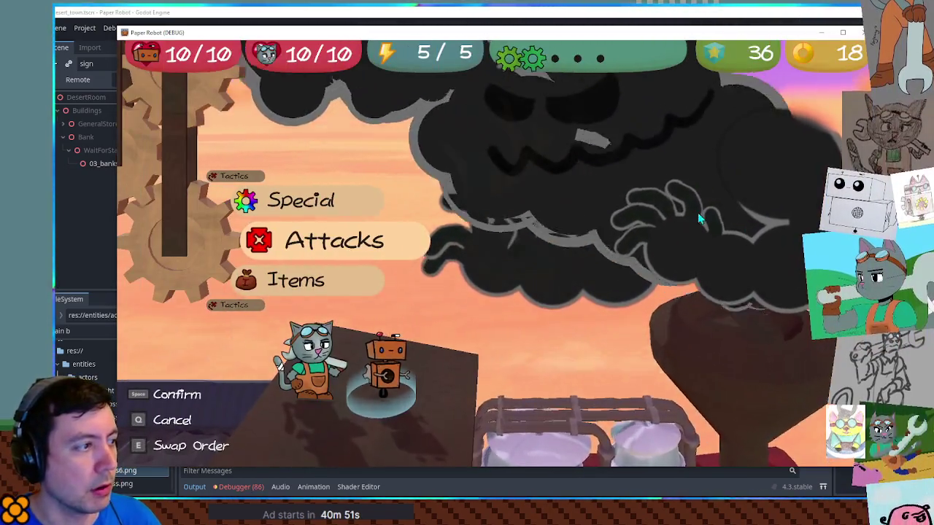
{"action": "key", "text": "Up"}
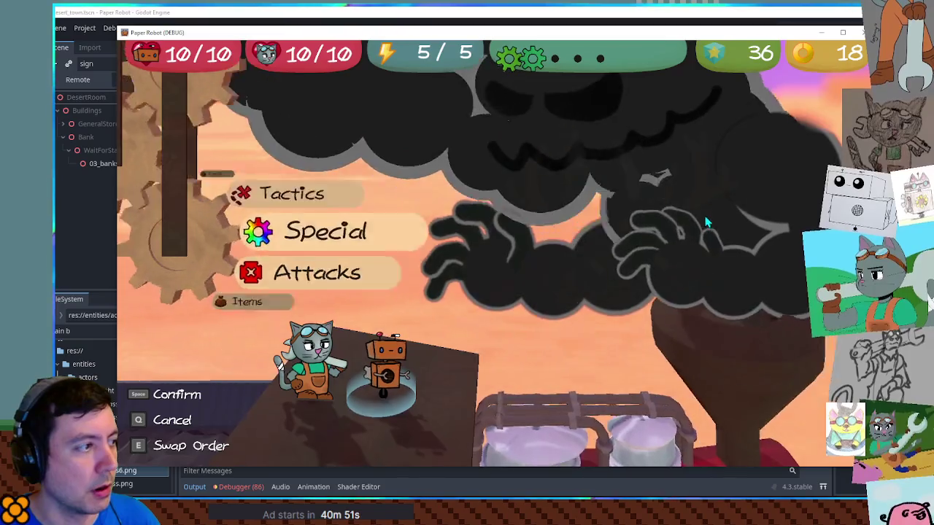
{"action": "key", "text": "Up"}
{"action": "key", "text": "space"}
{"action": "key", "text": "q"}
{"action": "key", "text": "Up"}
{"action": "key", "text": "space"}
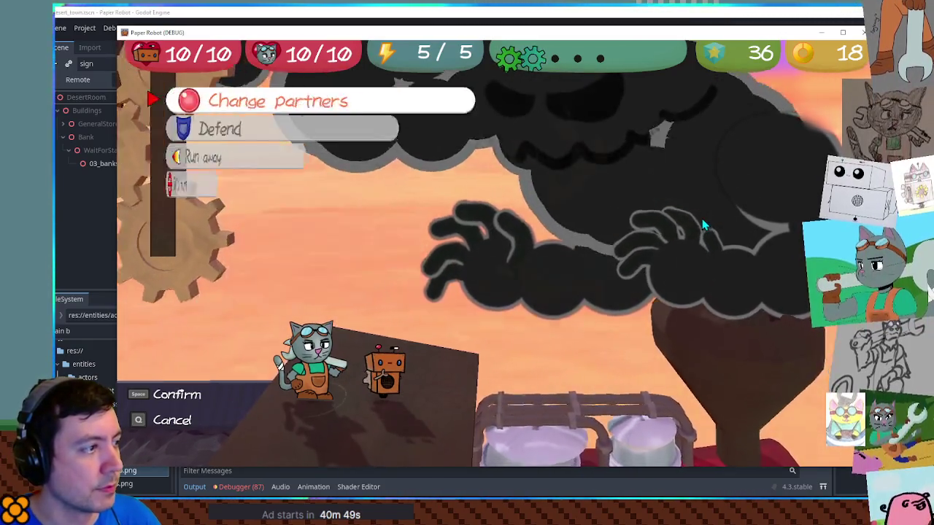
{"action": "key", "text": "space"}
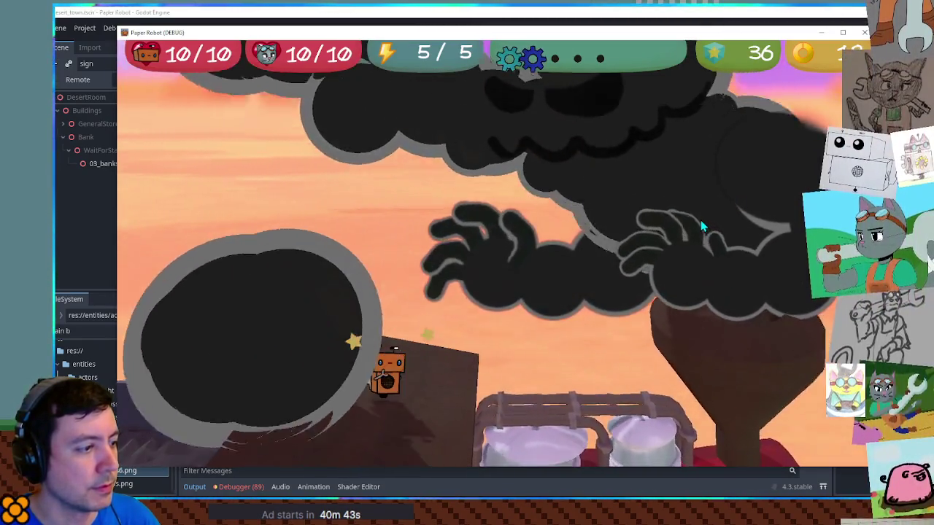
{"action": "key", "text": "space"}
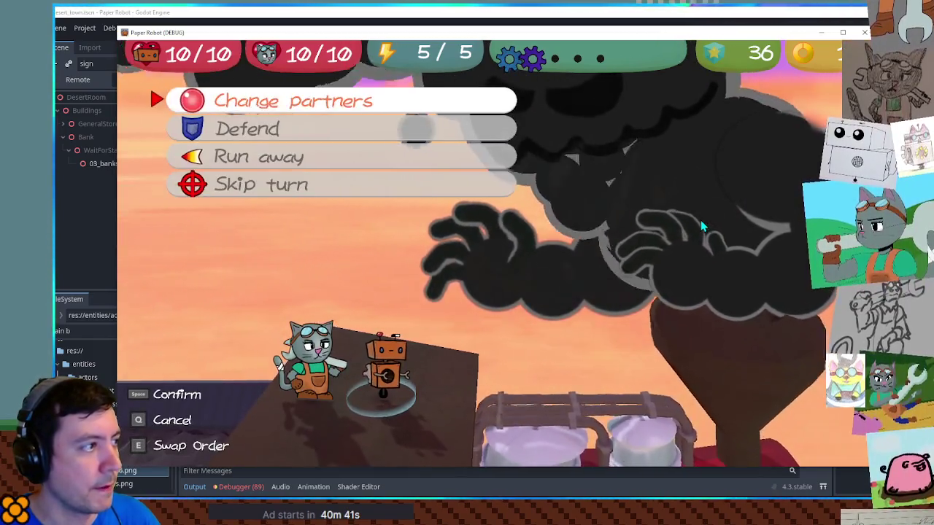
{"action": "key", "text": "space"}
{"action": "key", "text": "Down"}
{"action": "key", "text": "space"}
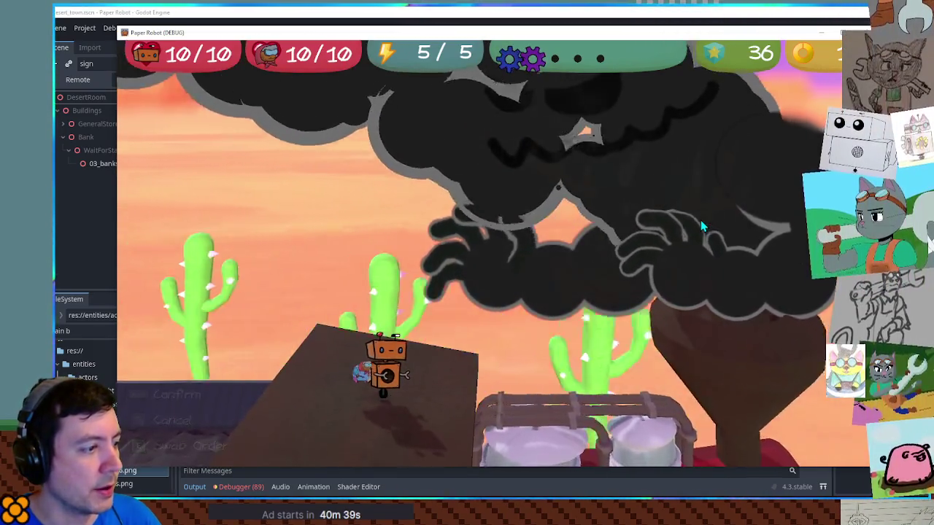
- Use Firecrackers on the boss and complete its timing prompts
{"action": "key", "text": "space"}
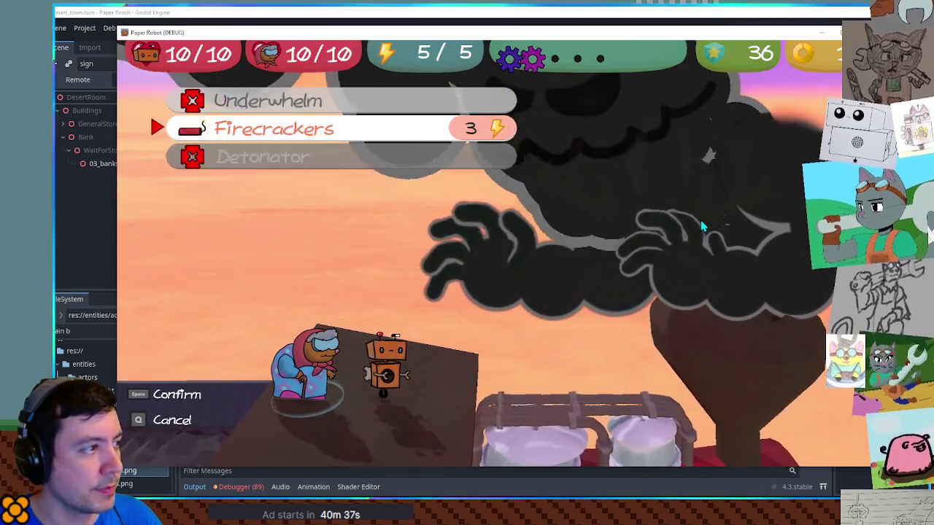
{"action": "key", "text": "space"}
{"action": "key", "text": "space"}
{"action": "key", "text": "q"}
{"action": "key", "text": "q"}
{"action": "key", "text": "q"}
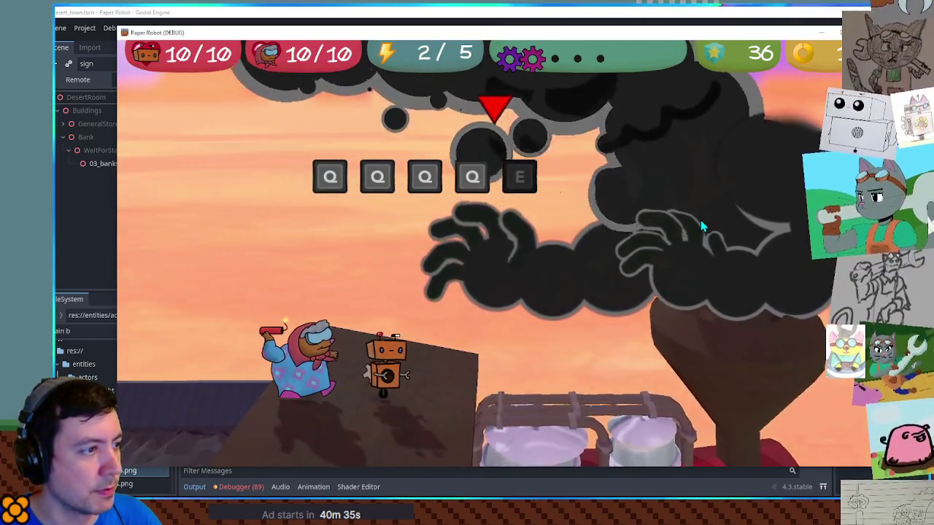
{"action": "key", "text": "e"}
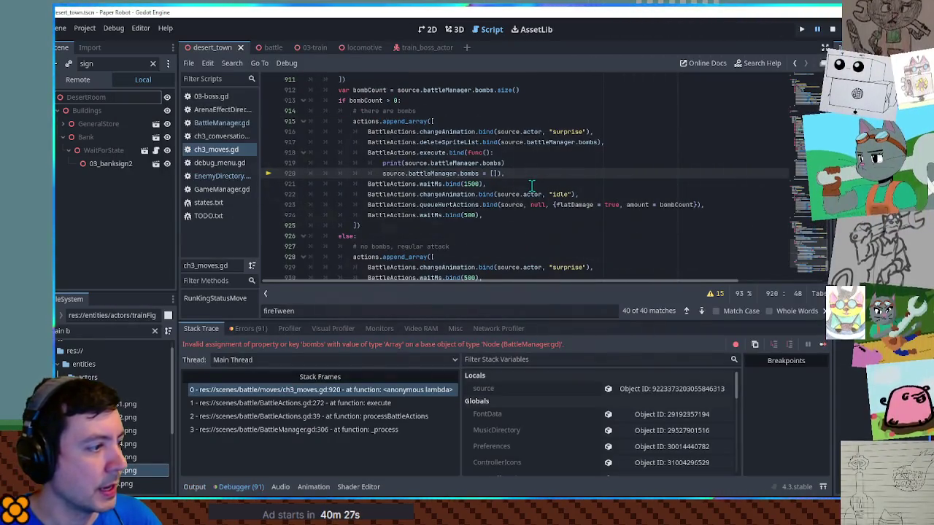
- Select the line 920 bombs assignment, view its stack trace, then scroll through the Errors list
{"action": "left_click", "coordinate": [194, 487]}
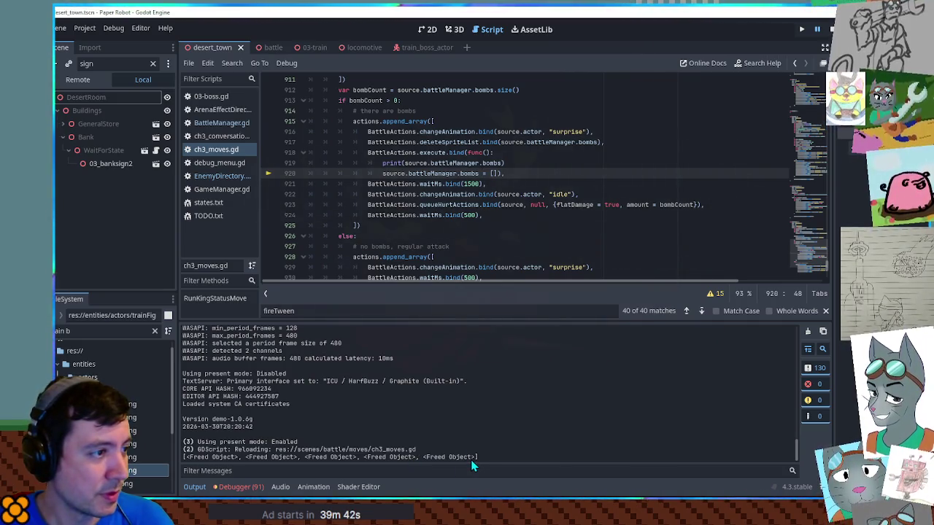
{"action": "left_click_drag", "start_coordinate": [384, 175], "coordinate": [497, 176]}
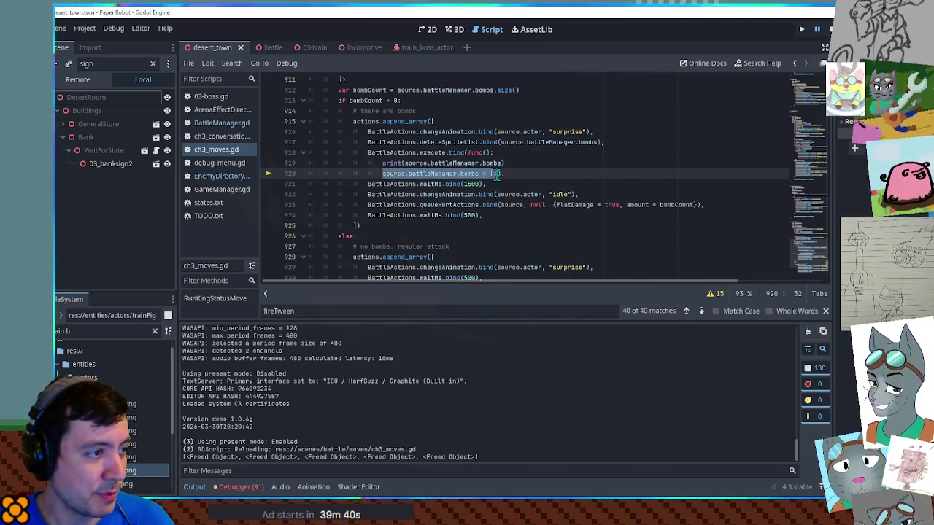
{"action": "left_click", "coordinate": [228, 483]}
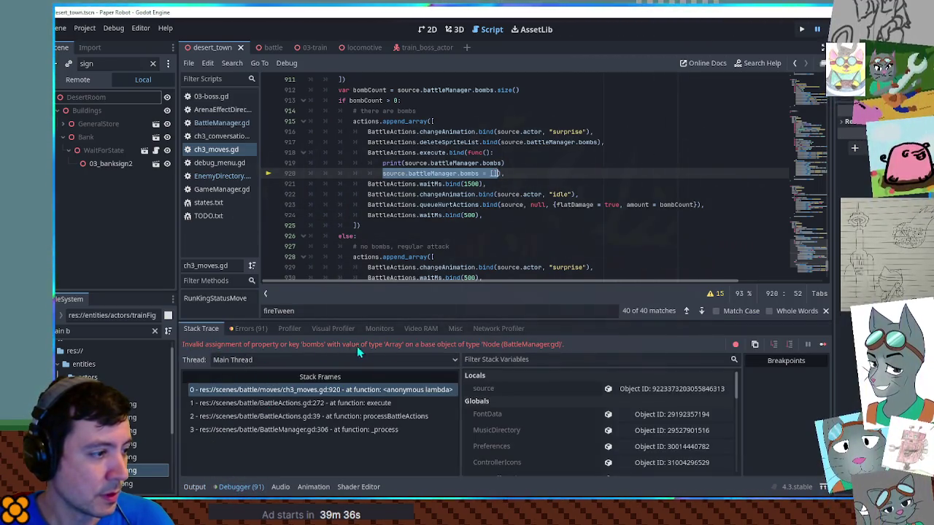
{"action": "left_click", "coordinate": [247, 329]}
{"action": "scroll", "coordinate": [781, 386], "scroll_direction": "down", "scroll_amount": 10}
{"action": "left_click_drag", "start_coordinate": [826, 378], "coordinate": [827, 471]}
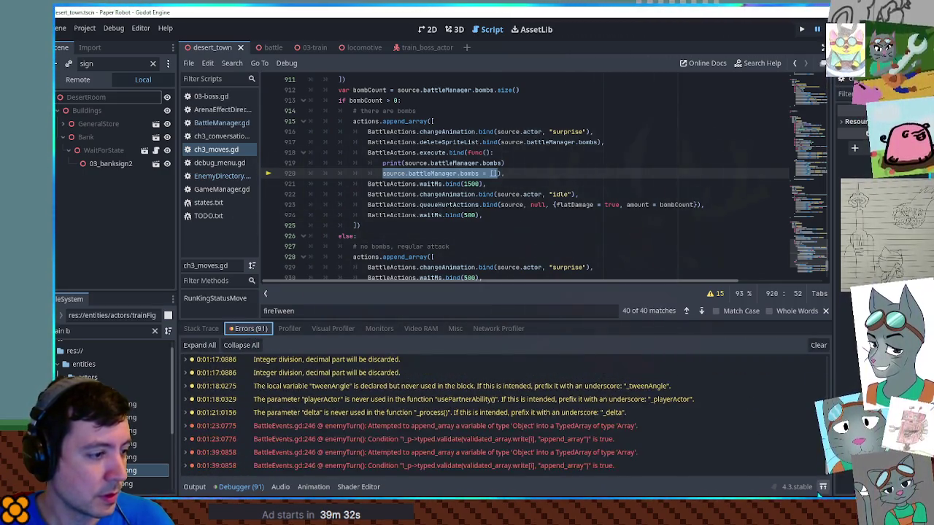
- Return to the line 920 bombs assignment's stack trace and select 'bombs' in the code
{"action": "left_click", "coordinate": [203, 331]}
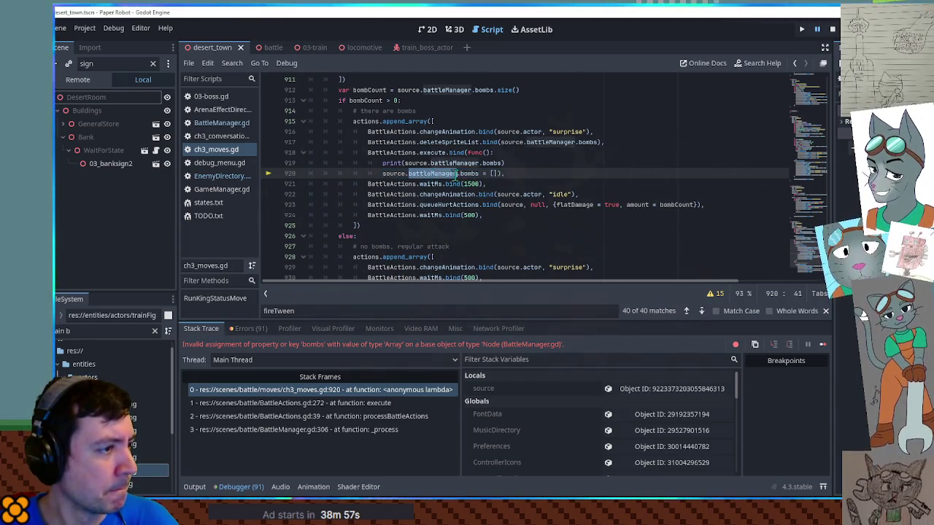
{"action": "double_click", "coordinate": [469, 173]}
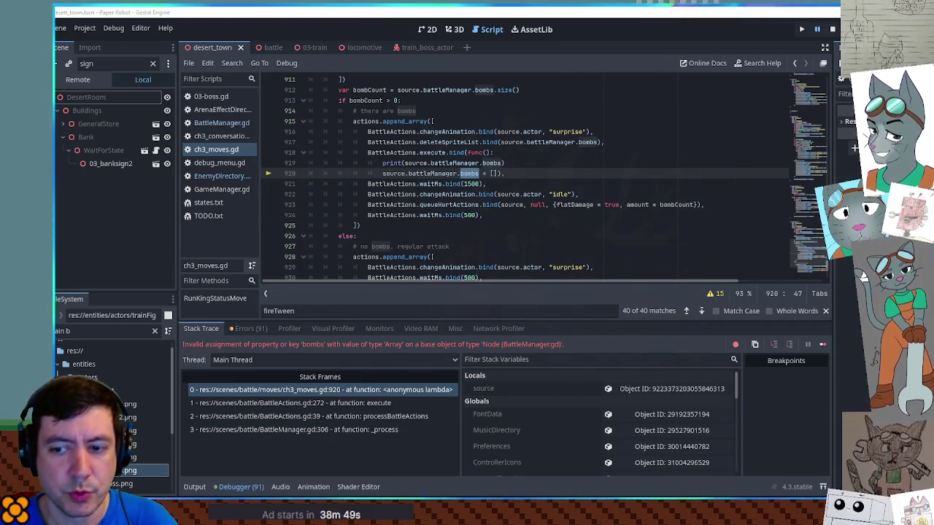
{"action": "left_click", "coordinate": [480, 173]}
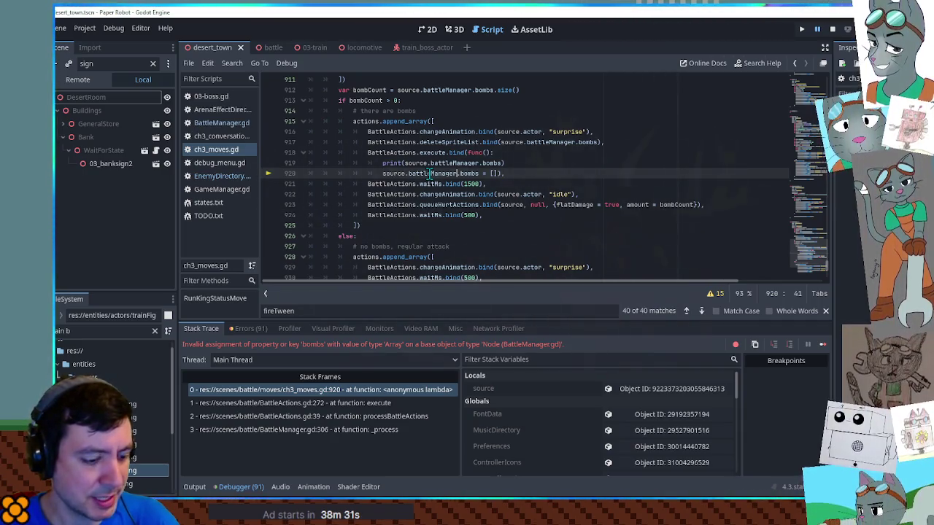
- Search all scripts for '.set(' and check the setValueOnEntry.gd line 8 match, then close it
{"action": "key", "text": "ctrl+shift+f"}
{"action": "type", "text": ".set("}
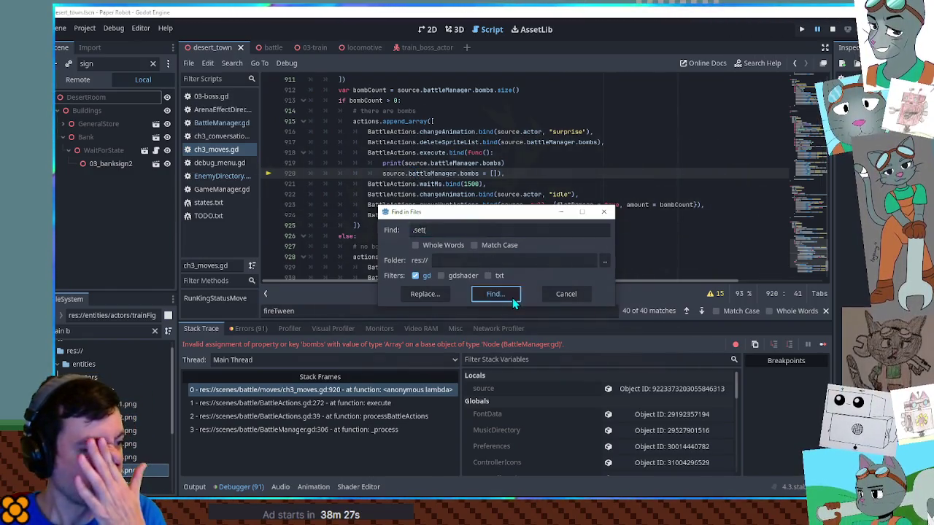
{"action": "left_click", "coordinate": [511, 295]}
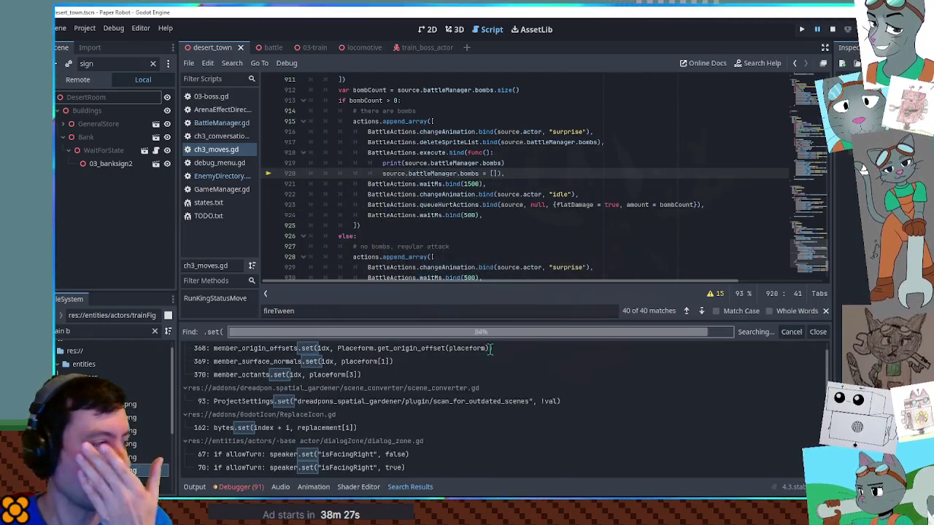
{"action": "scroll", "coordinate": [828, 363], "scroll_direction": "down", "scroll_amount": 5}
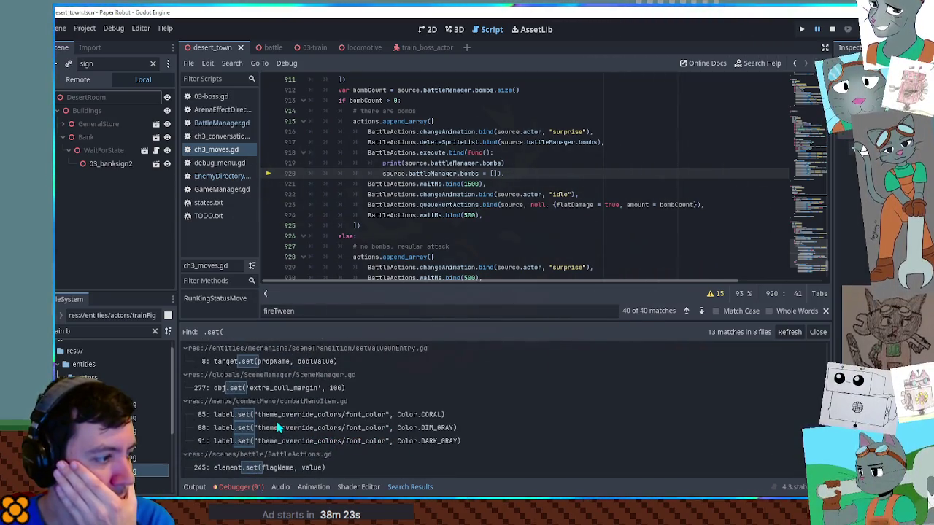
{"action": "left_click", "coordinate": [254, 361]}
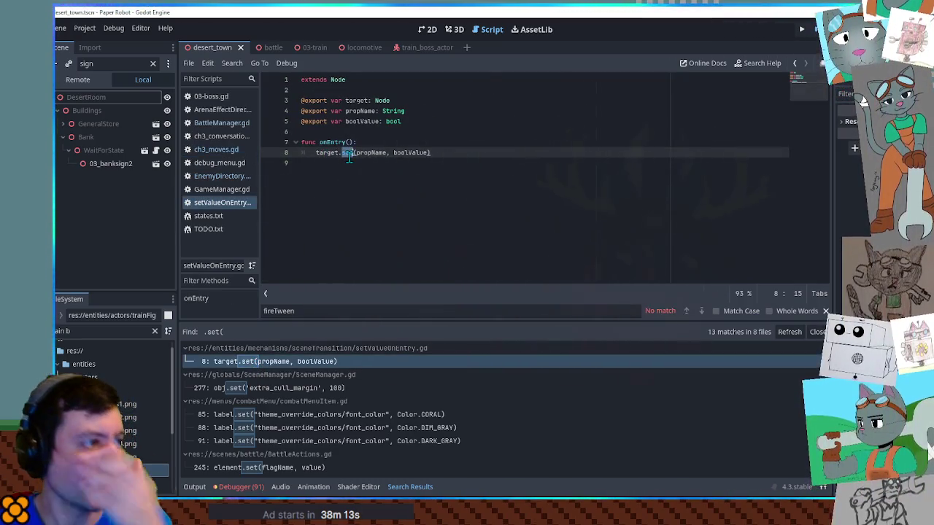
{"action": "middle_click", "coordinate": [233, 207]}
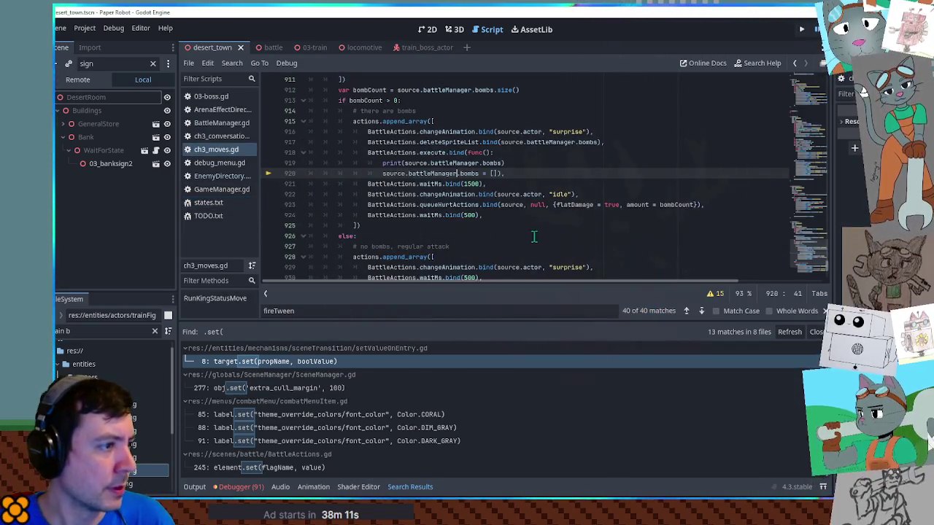
- Make line 920 call set("bombs", []), delete the print line, join the lambda onto one line, save
{"action": "type", "text": "set("}
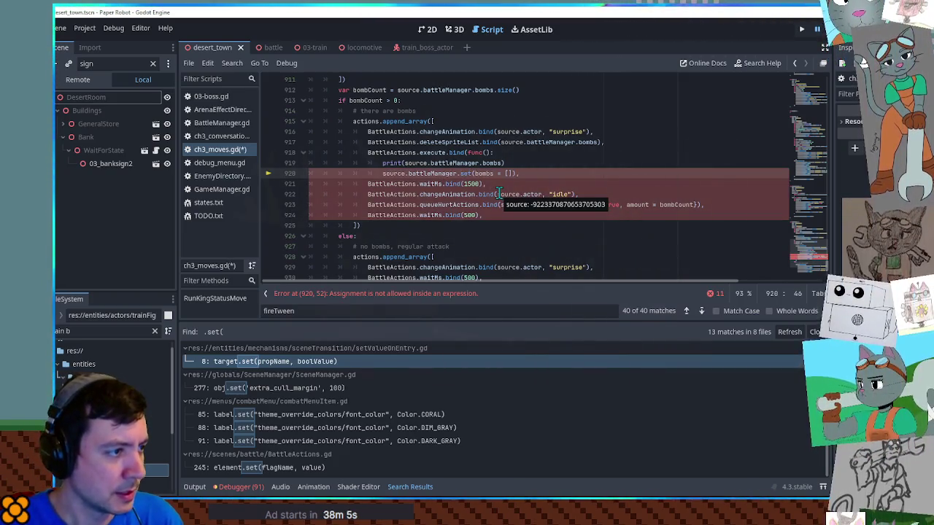
{"action": "type", "text": "\""}
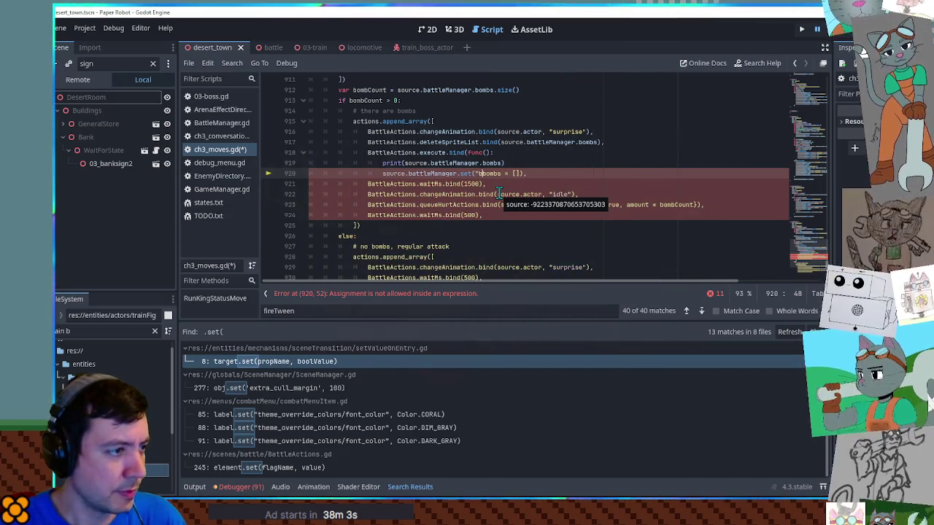
{"action": "key", "text": "ctrl+Right"}
{"action": "type", "text": "\", []"}
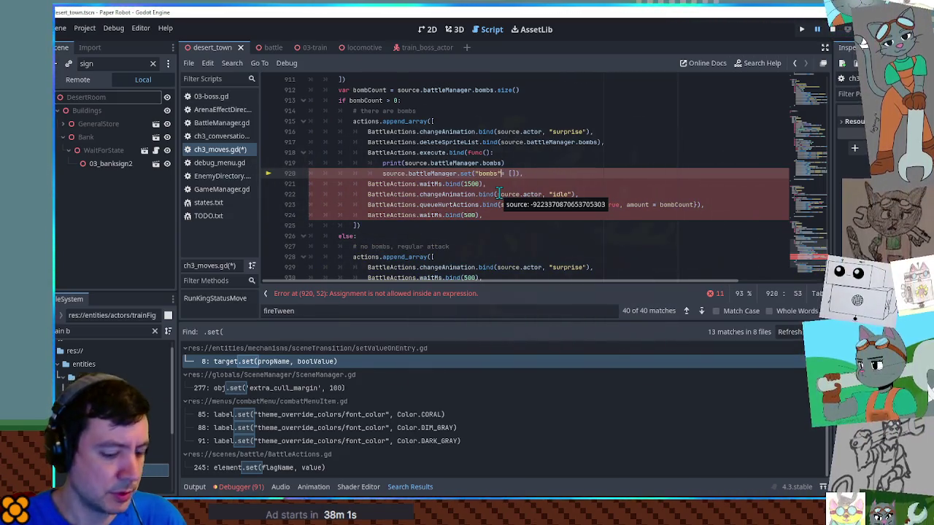
{"action": "type", "text": ")"}
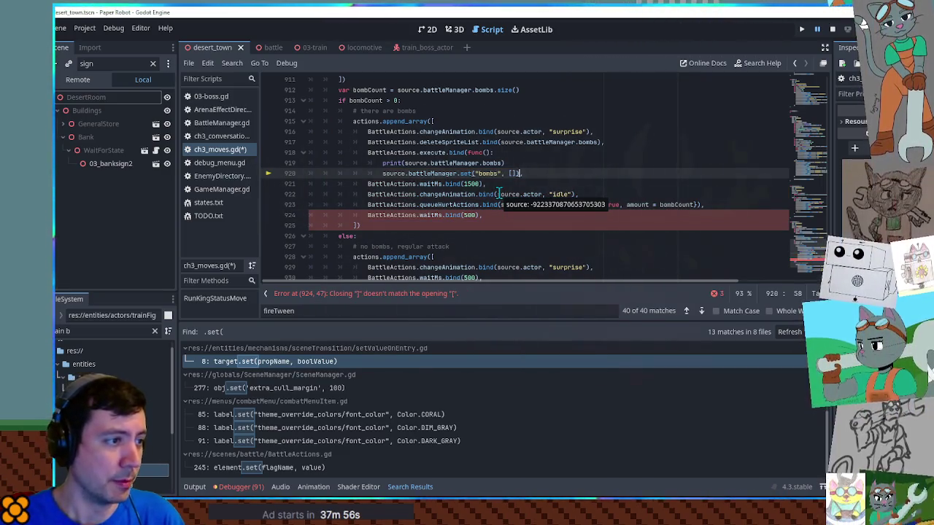
{"action": "left_click", "coordinate": [499, 162]}
{"action": "key", "text": "ctrl+shift+k"}
{"action": "left_click", "coordinate": [499, 155]}
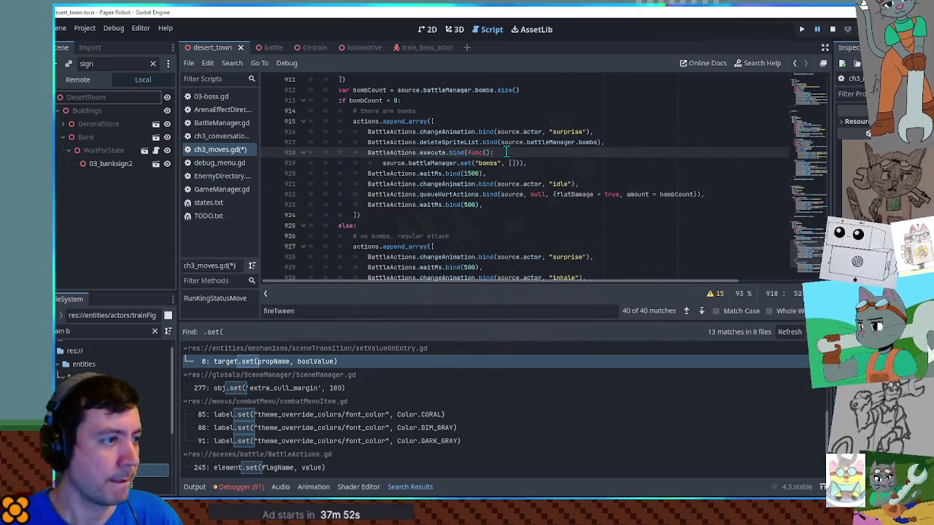
{"action": "key", "text": "Delete"}
{"action": "key", "text": "ctrl+Delete"}
{"action": "key", "text": "ctrl+s"}
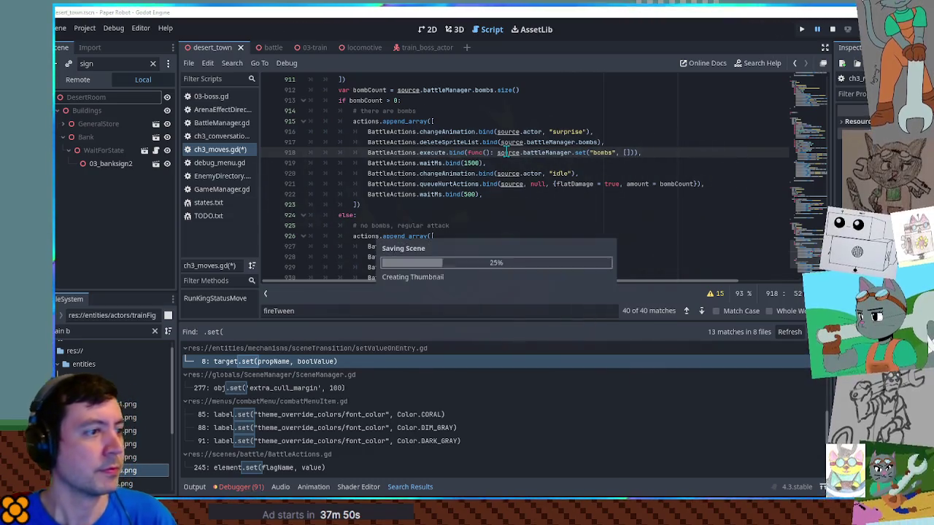
{"action": "key", "text": "ctrl+j"}
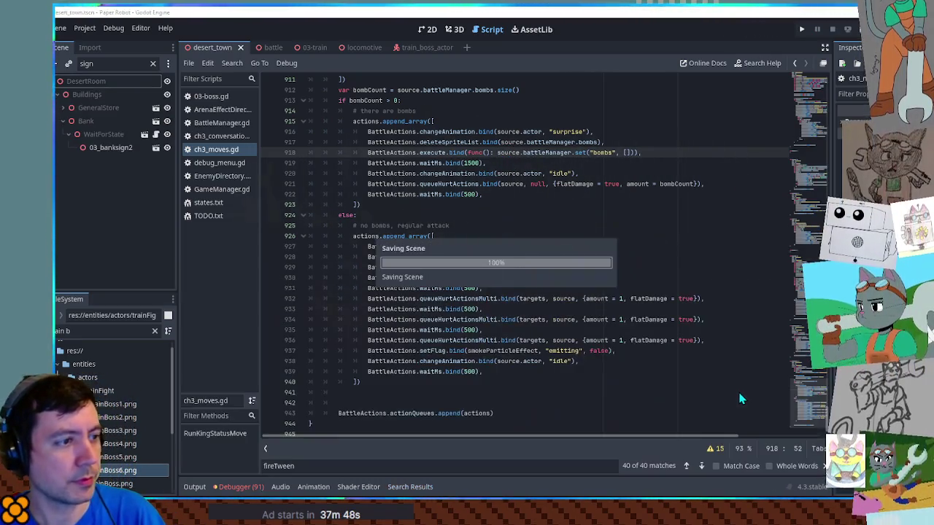
- Run the game and start a custom TrainBoss battle on the 03-train battle set
{"action": "key", "text": "F5"}
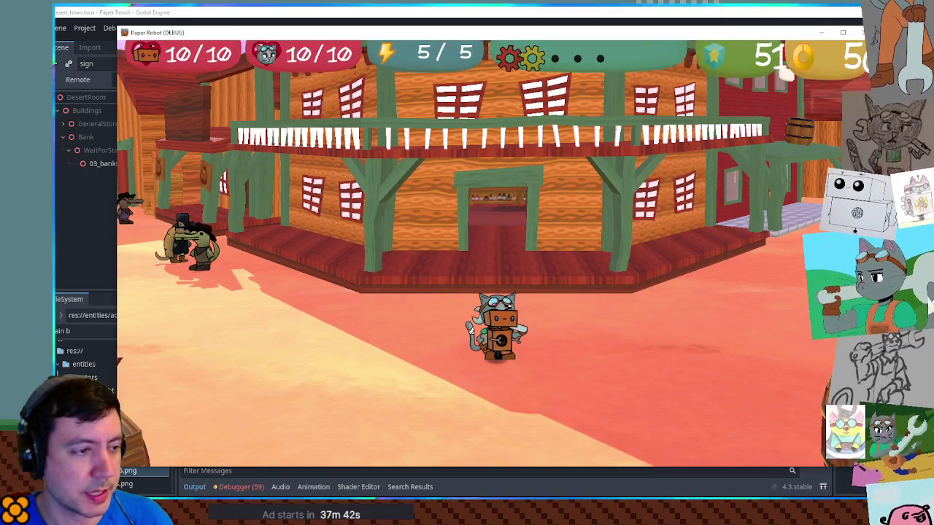
{"action": "key", "text": "grave"}
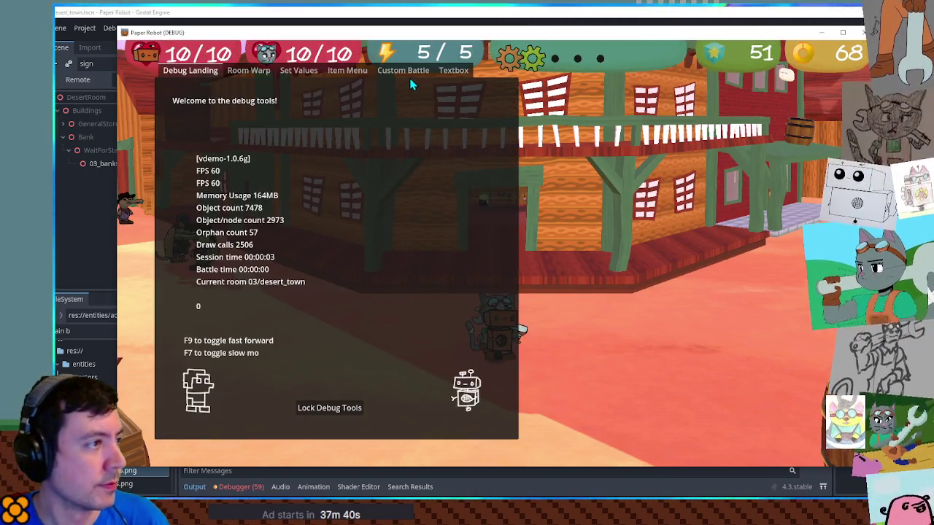
{"action": "left_click", "coordinate": [402, 70]}
{"action": "left_click", "coordinate": [261, 117]}
{"action": "scroll", "coordinate": [281, 406], "scroll_direction": "down", "scroll_amount": 5}
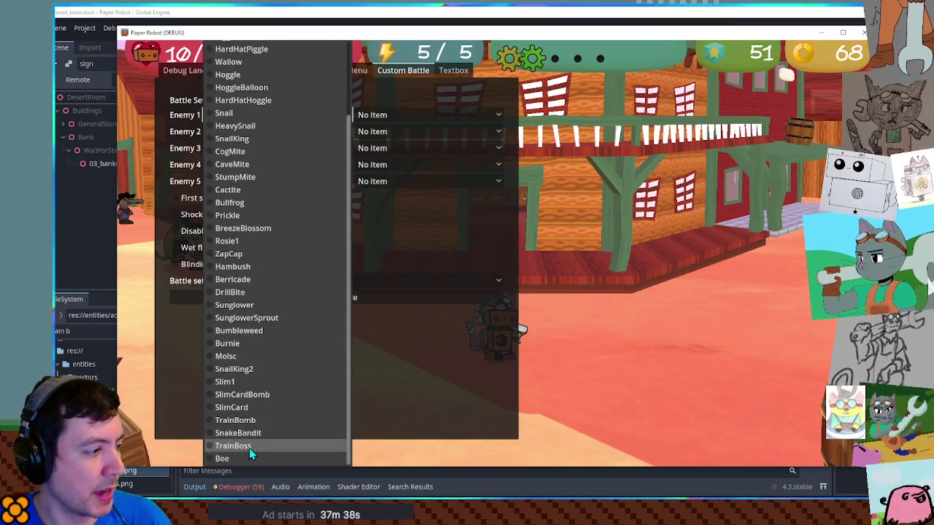
{"action": "left_click", "coordinate": [249, 448]}
{"action": "left_click", "coordinate": [313, 280]}
{"action": "left_click", "coordinate": [311, 449]}
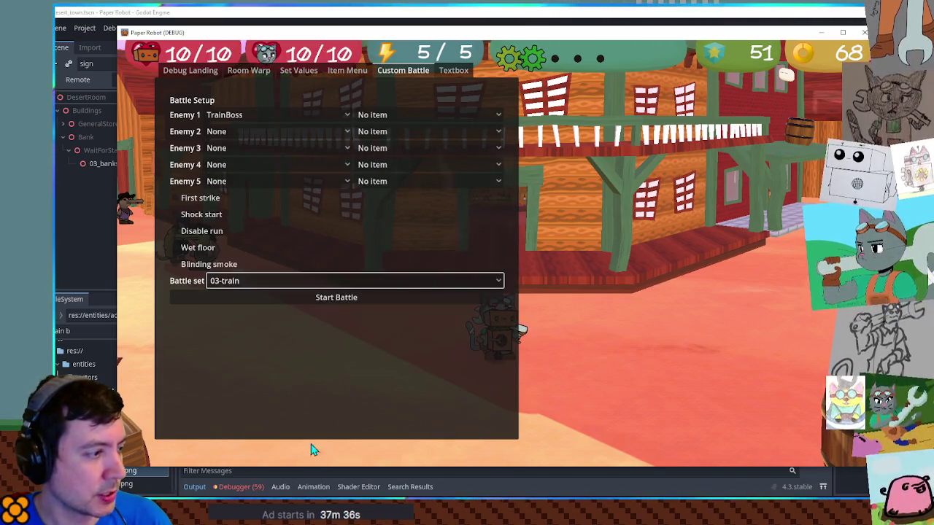
{"action": "left_click", "coordinate": [351, 302]}
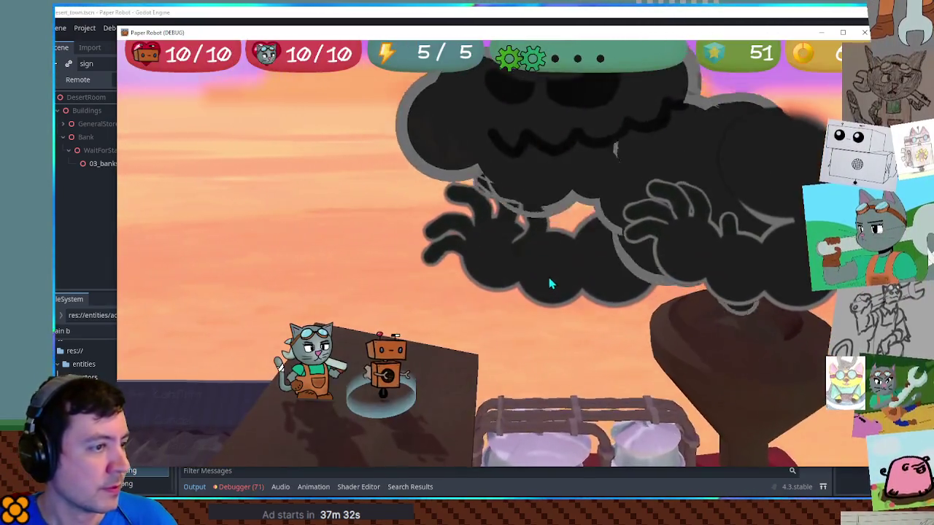
- Swap partners through Tactics and fire Firecrackers at the smoke cloud
{"action": "key", "text": "w"}
{"action": "key", "text": "space"}
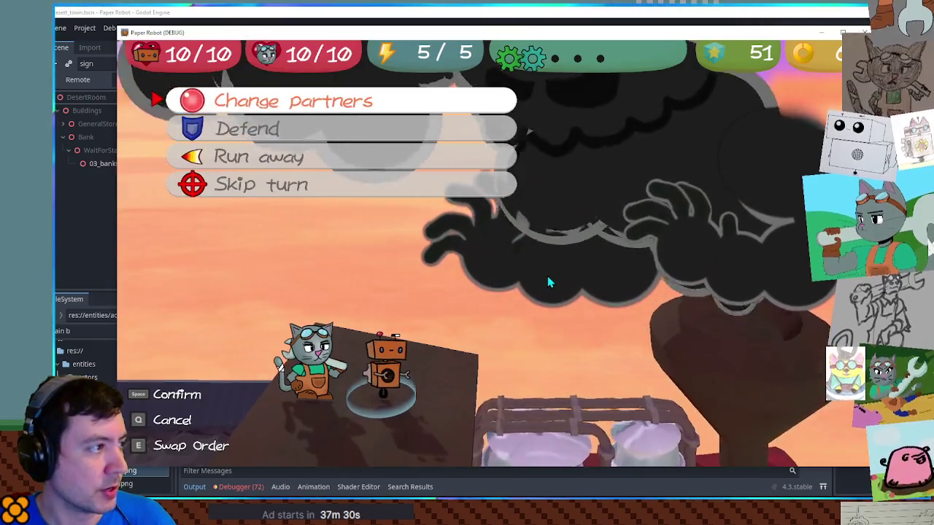
{"action": "key", "text": "space"}
{"action": "key", "text": "space"}
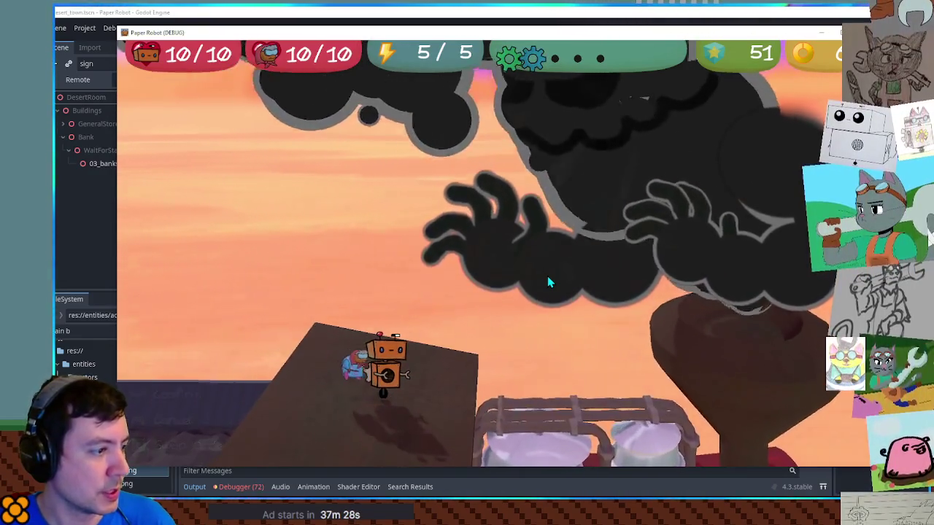
{"action": "key", "text": "space"}
{"action": "key", "text": "space"}
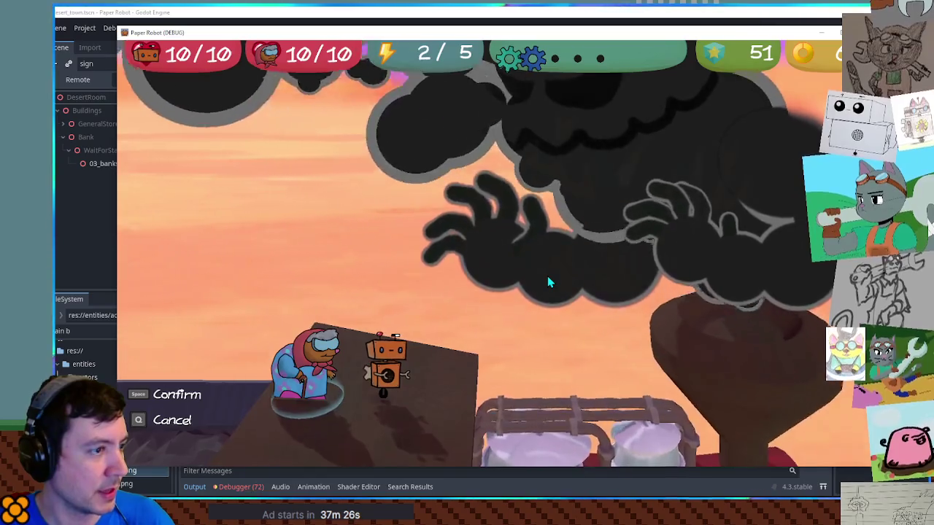
{"action": "key", "text": "e"}
{"action": "key", "text": "e"}
{"action": "key", "text": "e"}
{"action": "key", "text": "q"}
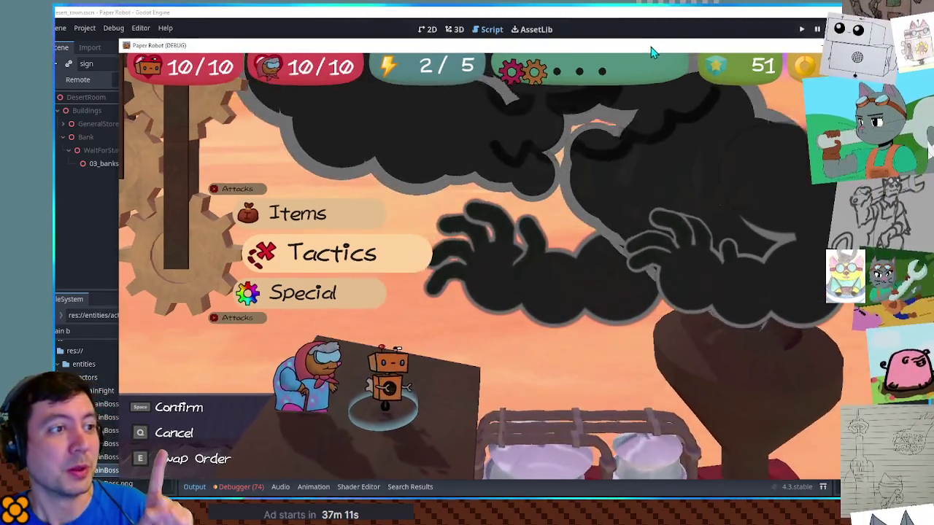
{"action": "key", "text": "alt+Tab"}
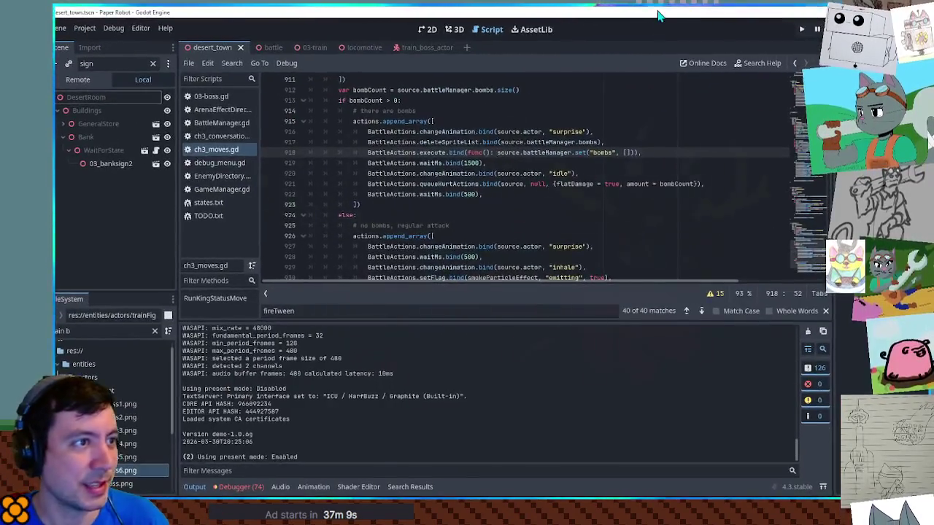
- Switch back to the Paper Robot (DEBUG) game window to watch the TrainBoss battle
{"action": "key", "text": "alt+Tab"}
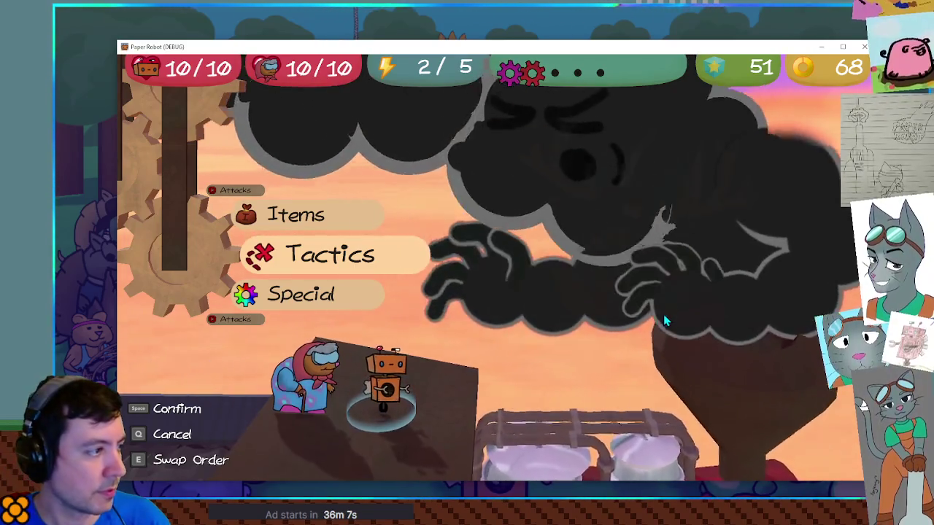
- Have granny use Underwhelm on the boss and steer through the lane minigame with S and W
{"action": "key", "text": "e"}
{"action": "key", "text": "space"}
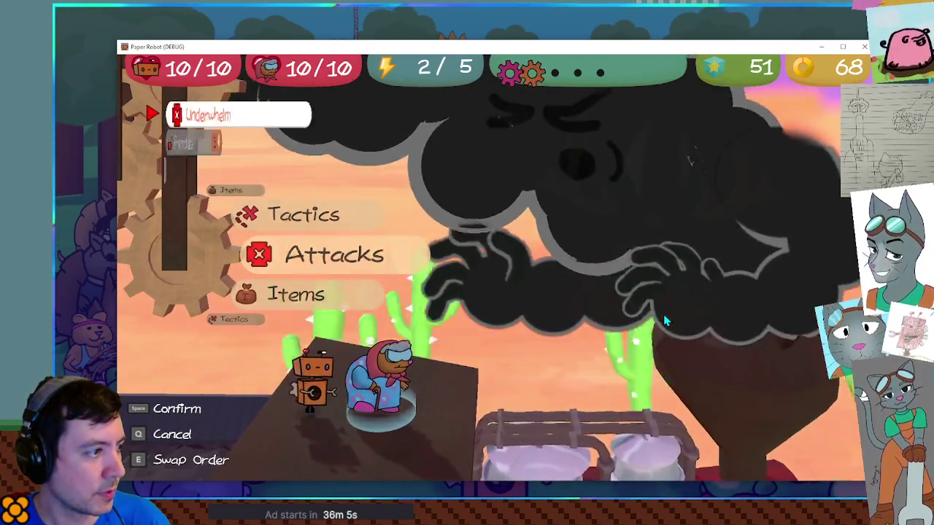
{"action": "key", "text": "q"}
{"action": "key", "text": "space"}
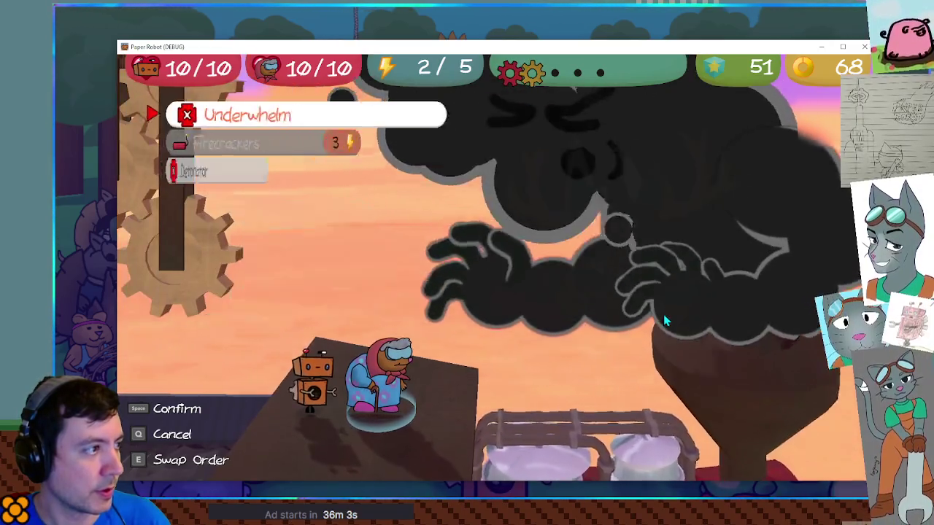
{"action": "key", "text": "space"}
{"action": "key", "text": "space"}
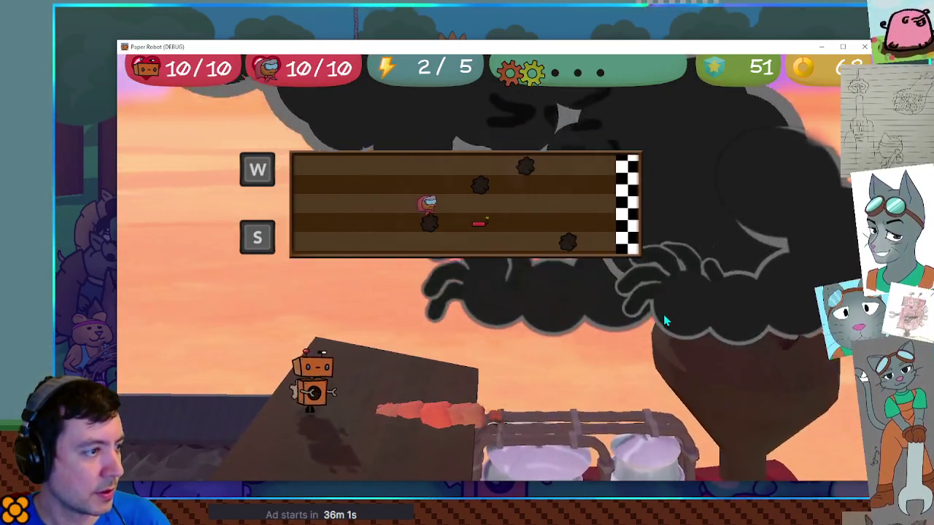
{"action": "key", "text": "s"}
{"action": "key", "text": "w"}
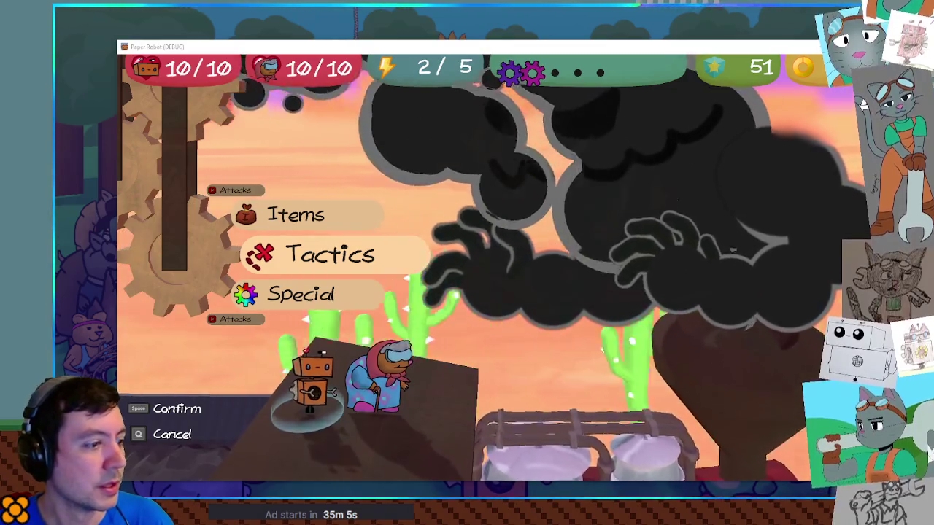
{"action": "key", "text": "alt+Tab"}
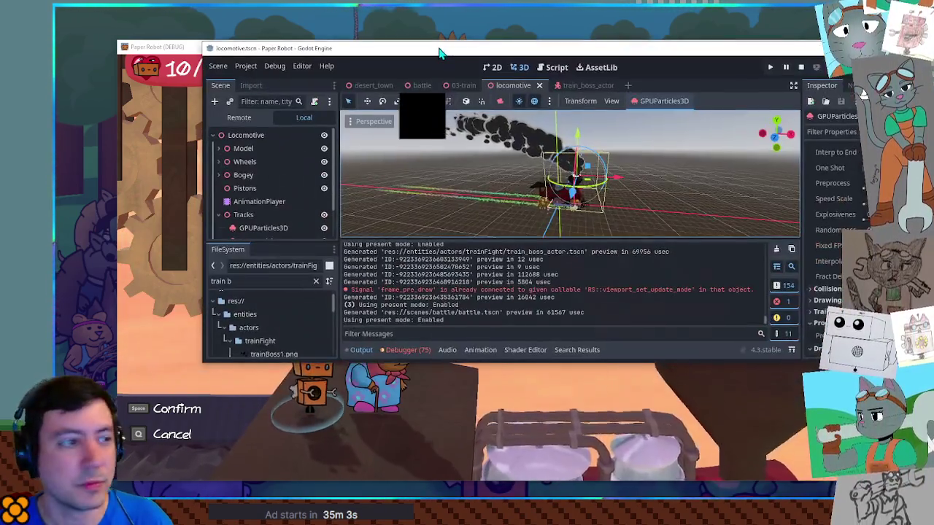
- In the train_boss_actor scene, inspect the first smoke attractor's cull_mask
{"action": "mouse_move", "coordinate": [437, 55]}
{"action": "left_mouse_down"}
{"action": "mouse_move", "coordinate": [496, 73]}
{"action": "mouse_move", "coordinate": [373, 31]}
{"action": "mouse_move", "coordinate": [369, 4]}
{"action": "left_mouse_up"}
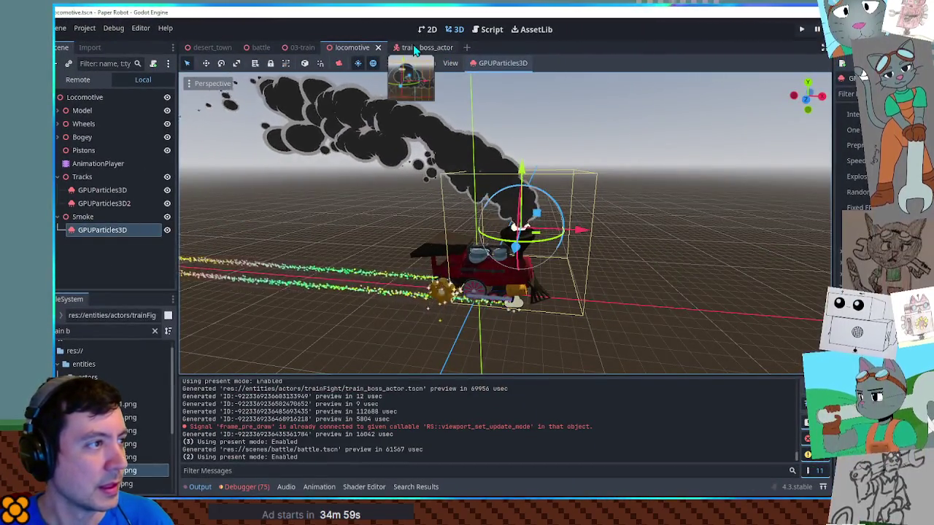
{"action": "left_click", "coordinate": [419, 47]}
{"action": "left_click", "coordinate": [103, 227]}
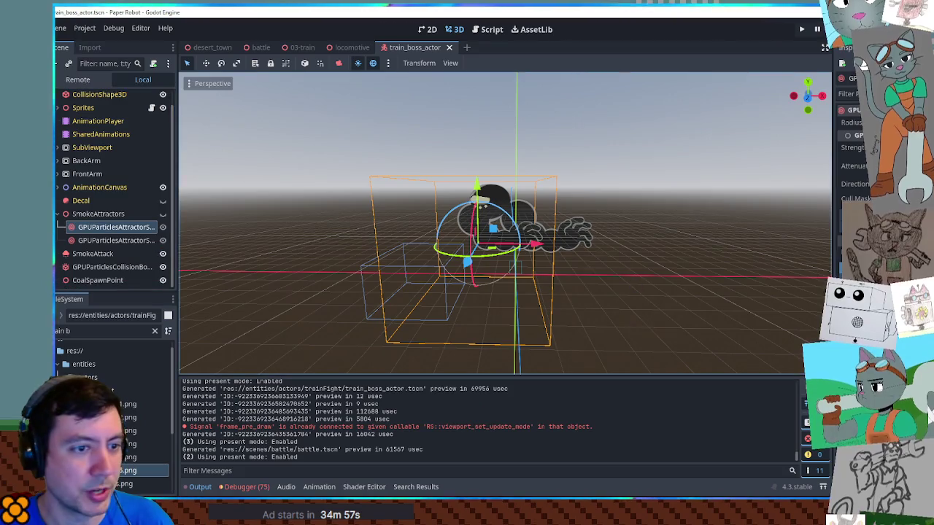
{"action": "mouse_move", "coordinate": [846, 199]}
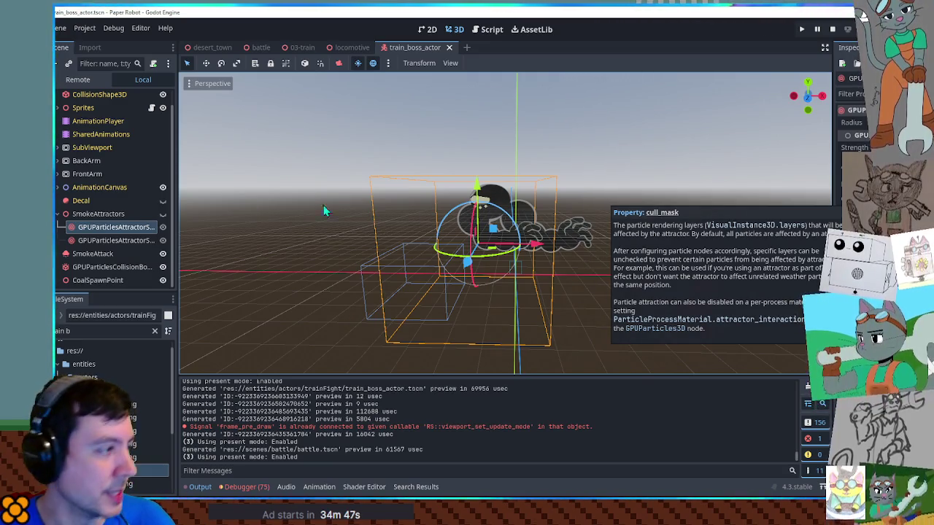
- Change the locomotive Smoke particles' render layer and save the locomotive scene
{"action": "left_click", "coordinate": [353, 47]}
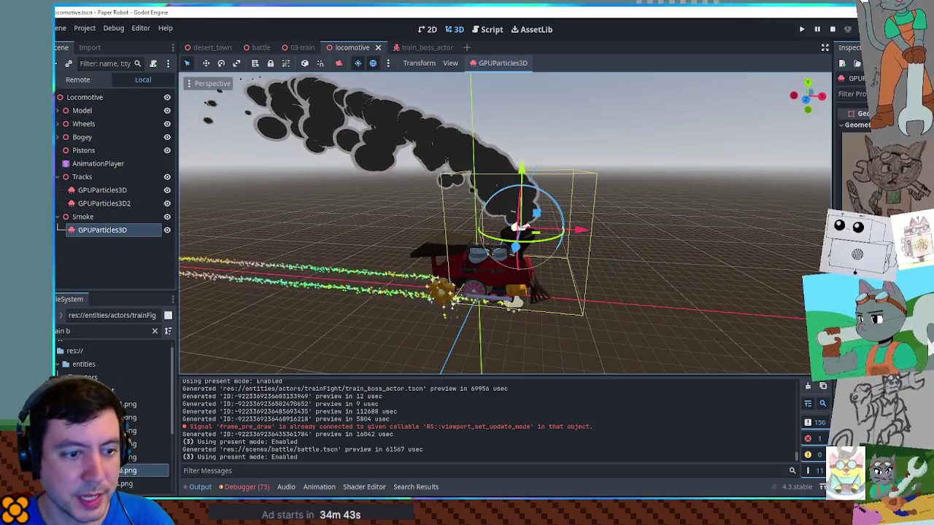
{"action": "left_click", "coordinate": [931, 335]}
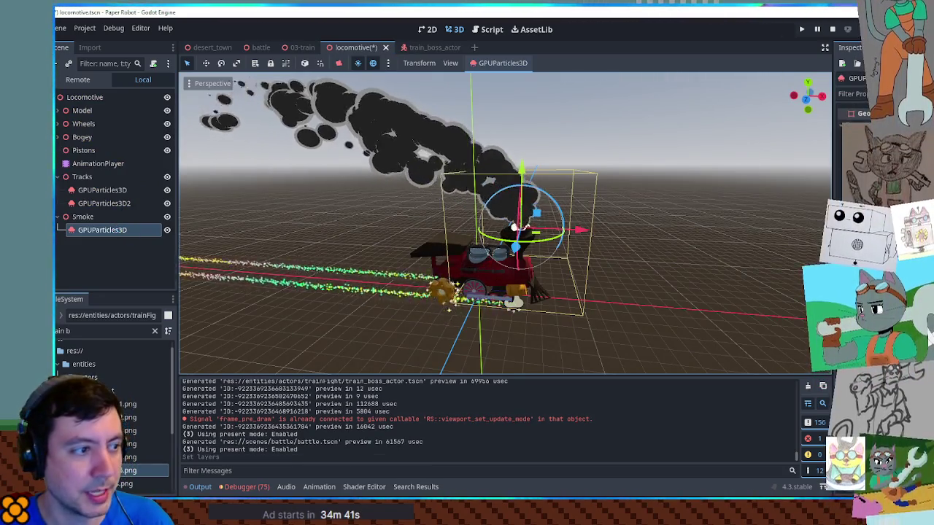
{"action": "key", "text": "ctrl+s"}
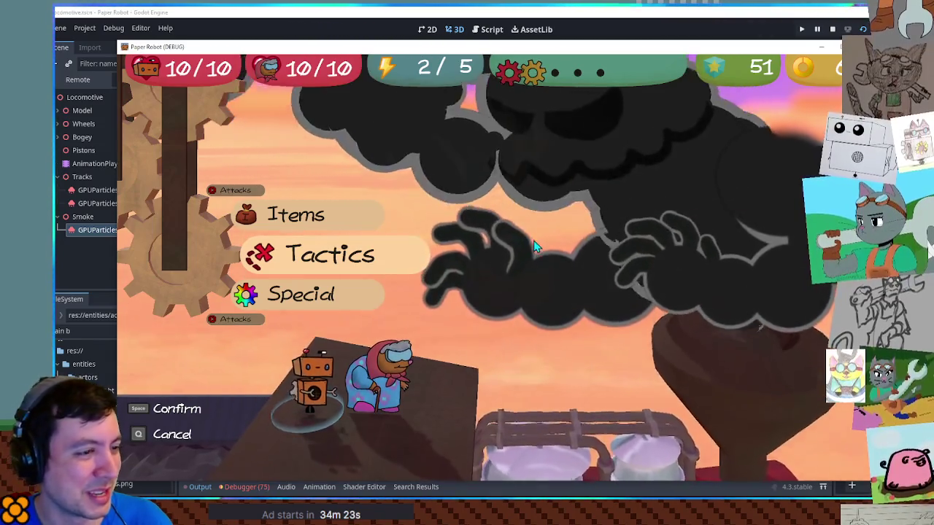
- Look through the robot's attack list and Special moves list, closing each
{"action": "key", "text": "Up"}
{"action": "key", "text": "Up"}
{"action": "key", "text": "space"}
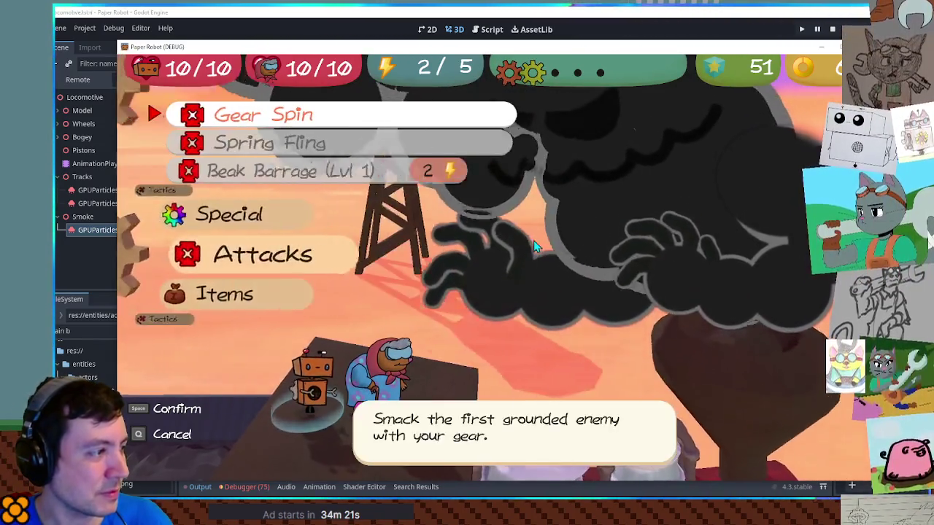
{"action": "key", "text": "q"}
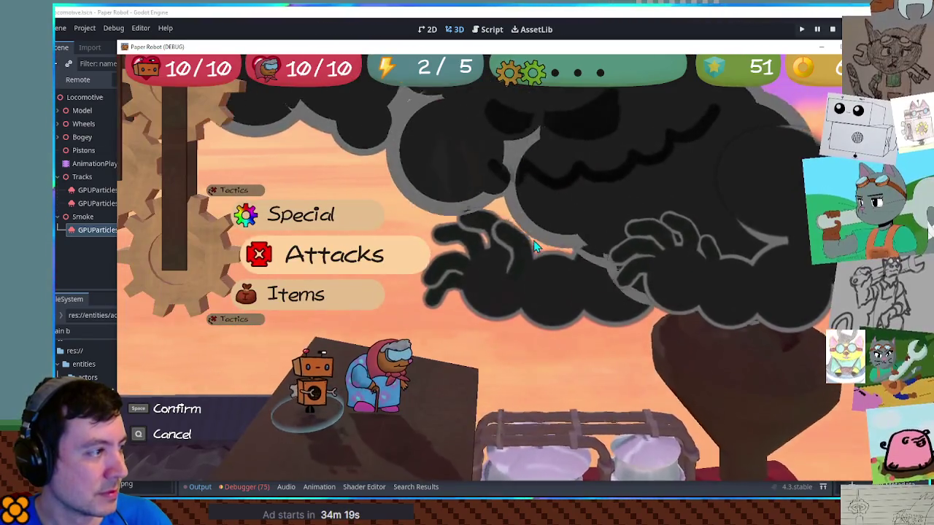
{"action": "key", "text": "Down"}
{"action": "key", "text": "space"}
{"action": "key", "text": "q"}
- Choose to change partners from Tactics, then stop the game after the fireTween error
{"action": "key", "text": "Down"}
{"action": "key", "text": "space"}
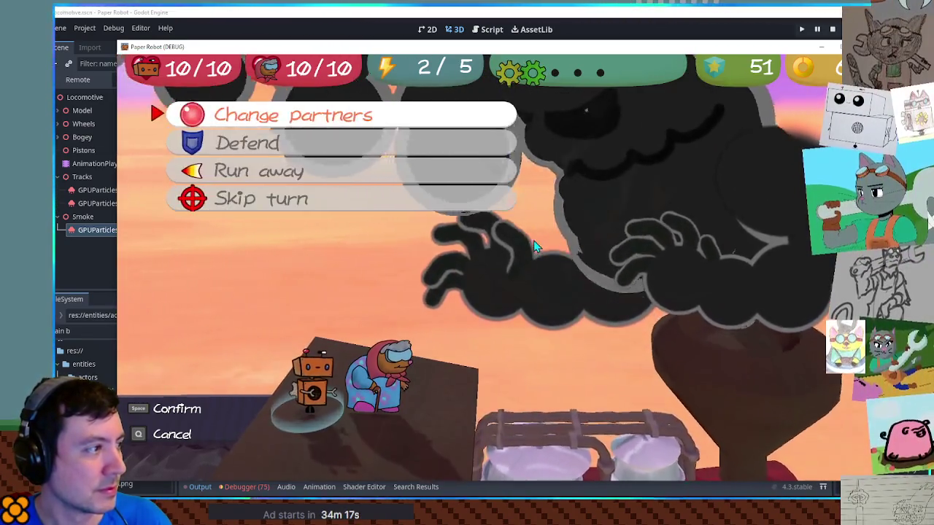
{"action": "key", "text": "space"}
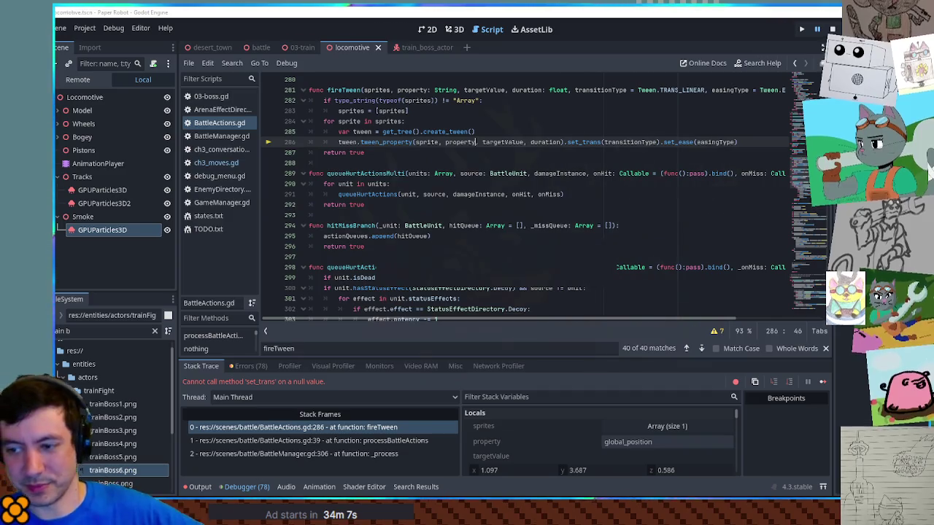
{"action": "key", "text": "F8"}
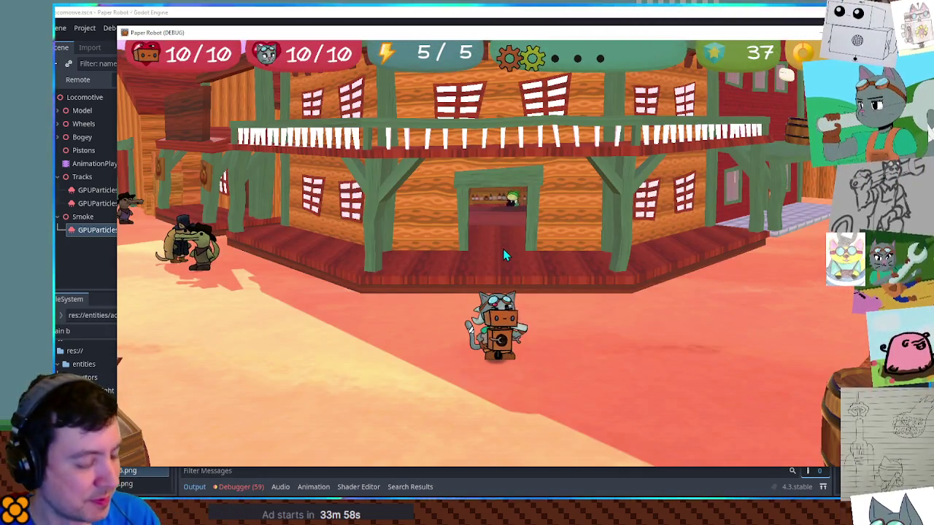
- Start a Custom Battle with TrainBoss as Enemy 1, Enemy 5 None, battle set 03-train
{"action": "key", "text": "F1"}
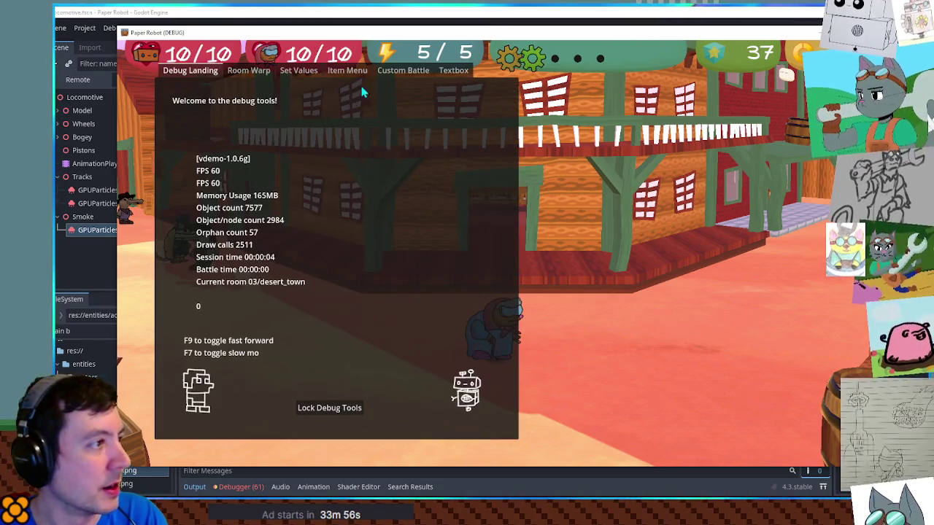
{"action": "left_click", "coordinate": [403, 70]}
{"action": "left_click", "coordinate": [277, 114]}
{"action": "scroll", "coordinate": [253, 438], "scroll_direction": "down", "scroll_amount": 5}
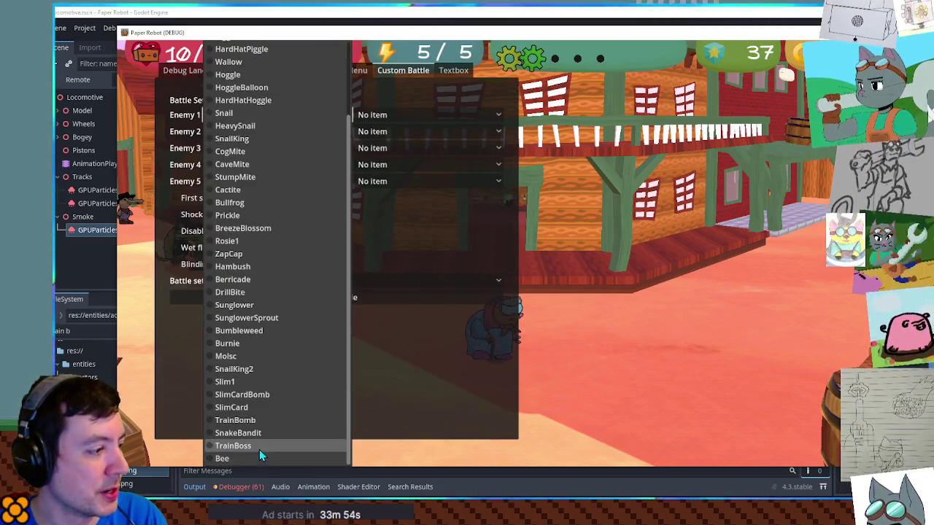
{"action": "left_click", "coordinate": [259, 450]}
{"action": "left_click", "coordinate": [235, 183]}
{"action": "left_click", "coordinate": [338, 365]}
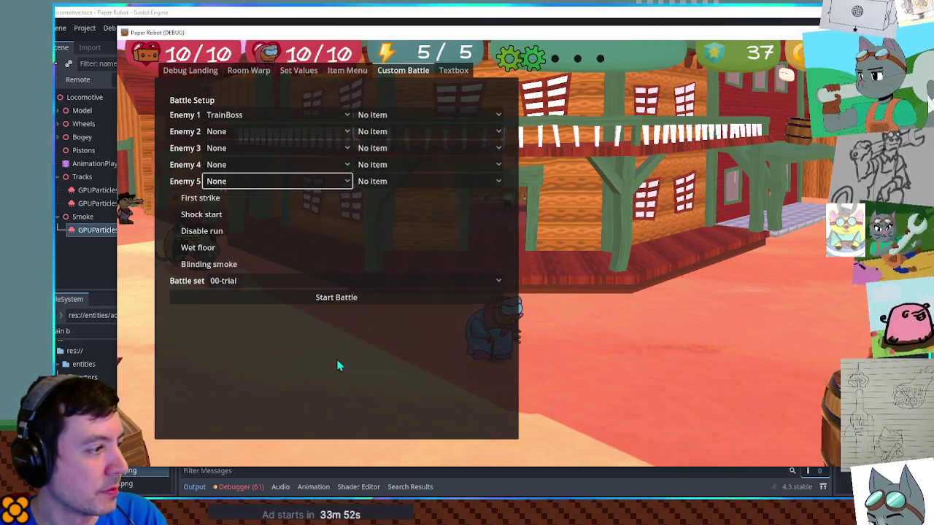
{"action": "left_click", "coordinate": [263, 280]}
{"action": "left_click", "coordinate": [259, 458]}
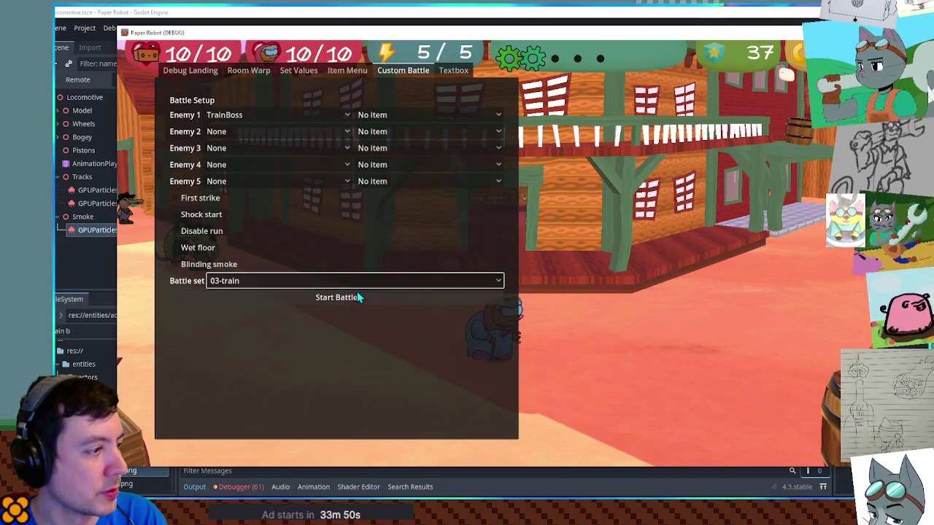
{"action": "left_click", "coordinate": [356, 296]}
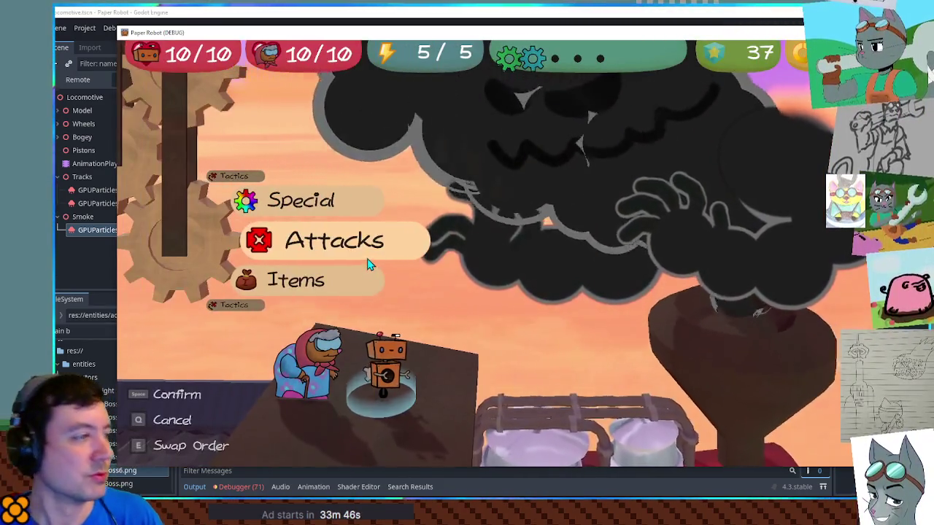
- Swap to granny and throw Firecrackers at the train boss
{"action": "key", "text": "e"}
{"action": "key", "text": "space"}
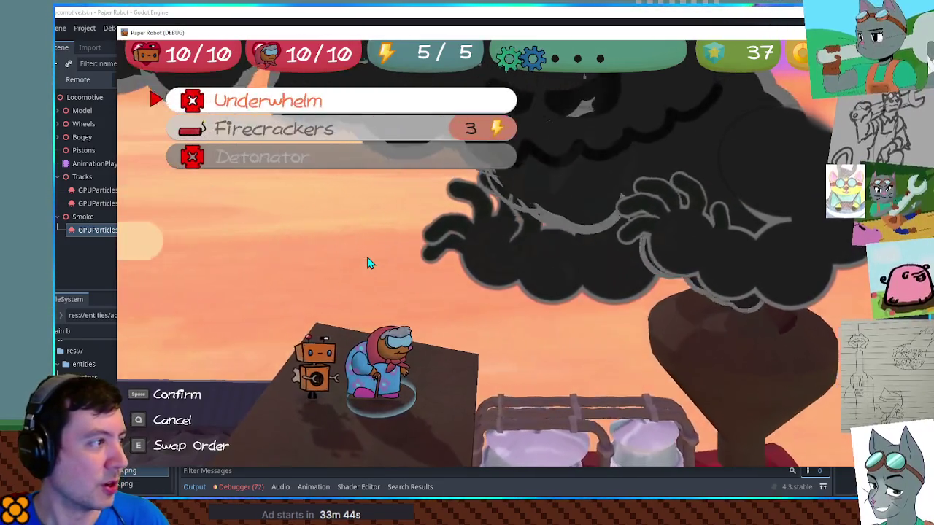
{"action": "key", "text": "Down"}
{"action": "key", "text": "space"}
{"action": "key", "text": "space"}
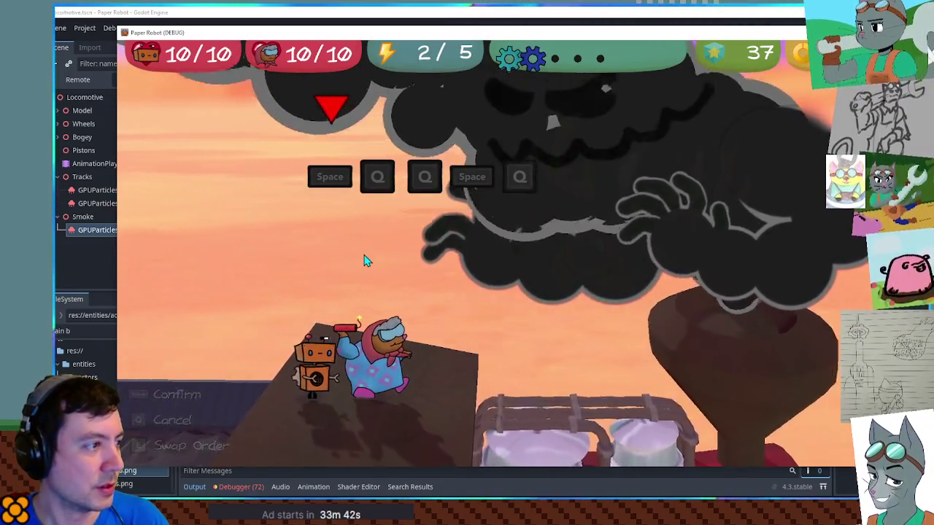
{"action": "key", "text": "space"}
{"action": "key", "text": "q"}
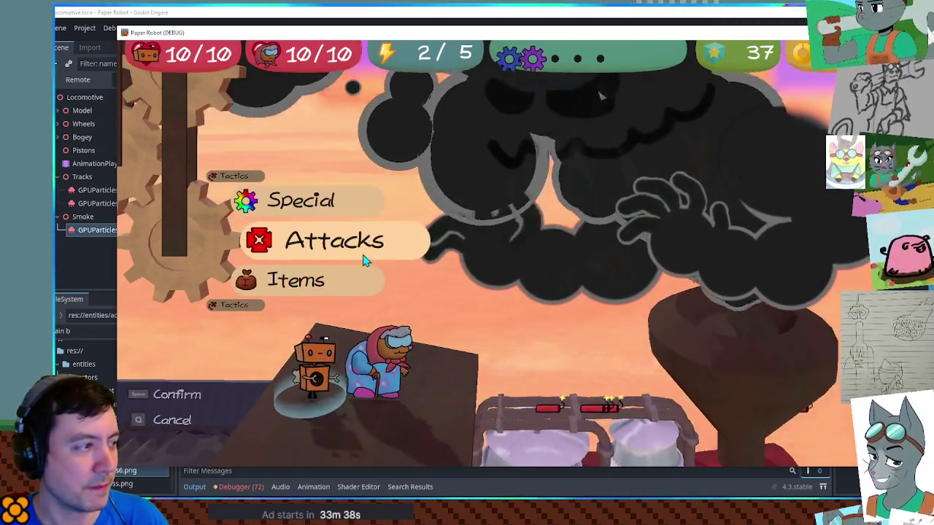
- Open the Tactics list and close it again
{"action": "key", "text": "Down"}
{"action": "key", "text": "Down"}
{"action": "key", "text": "space"}
{"action": "key", "text": "space"}
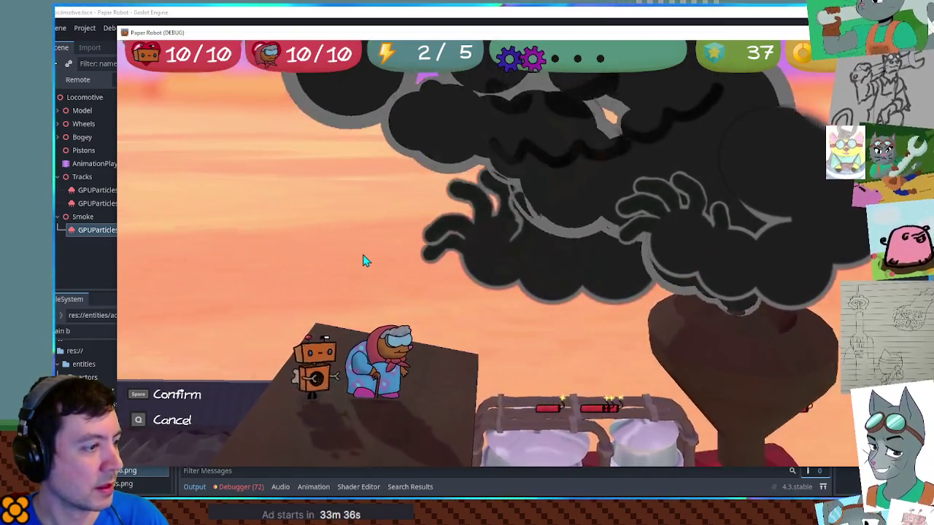
{"action": "key", "text": "space"}
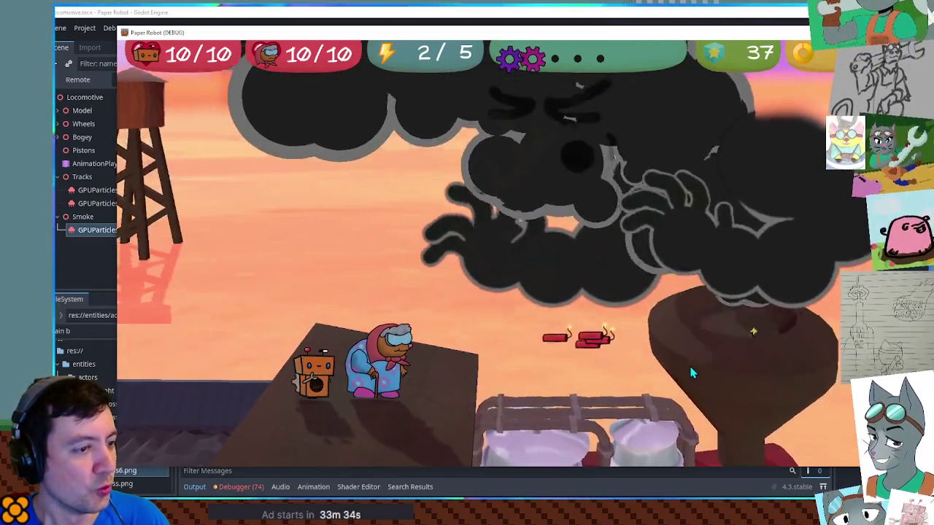
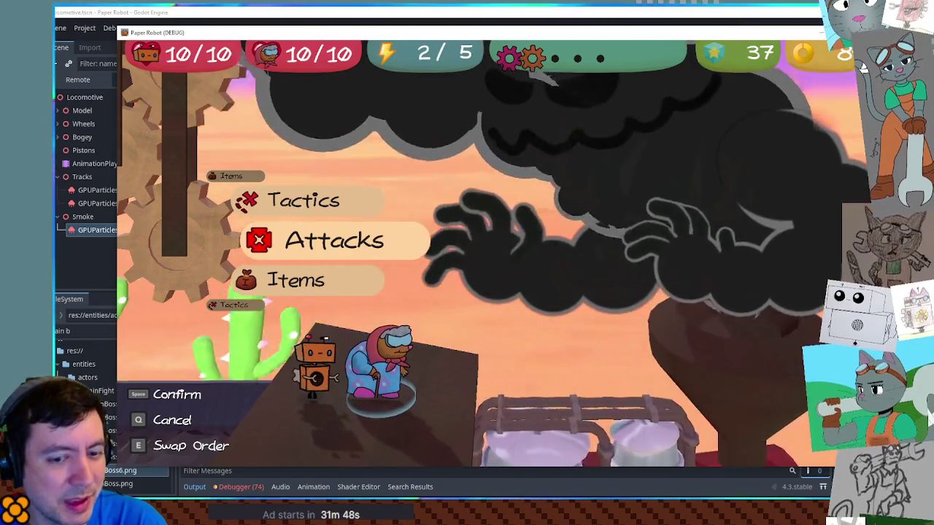
- Stop the battle test and scroll EnemyDirectory.gd down to TrainBoss's commented-out moves line
{"action": "key", "text": "F8"}
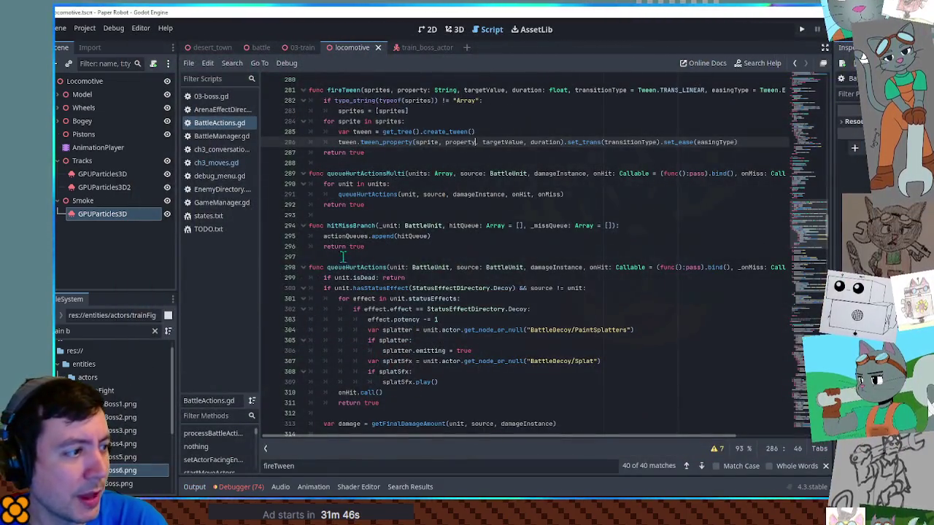
{"action": "left_click", "coordinate": [216, 189]}
{"action": "scroll", "coordinate": [368, 238], "scroll_direction": "down", "scroll_amount": 3}
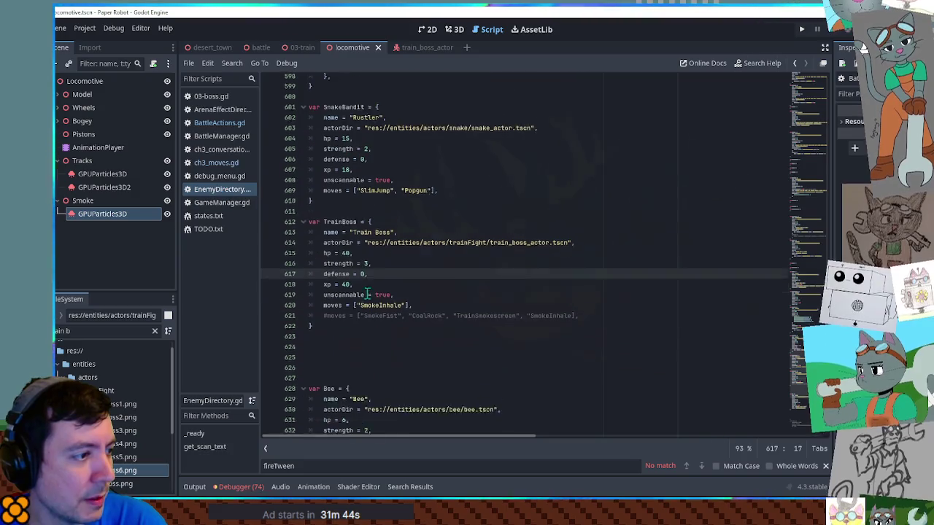
{"action": "left_click", "coordinate": [367, 236]}
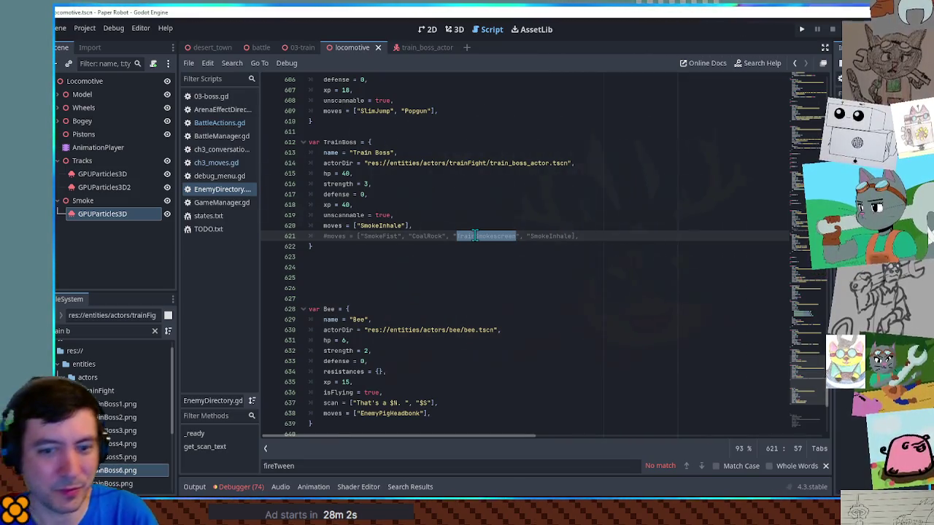
{"action": "left_click", "coordinate": [331, 269]}
{"action": "left_click", "coordinate": [453, 258]}
{"action": "left_click", "coordinate": [451, 251]}
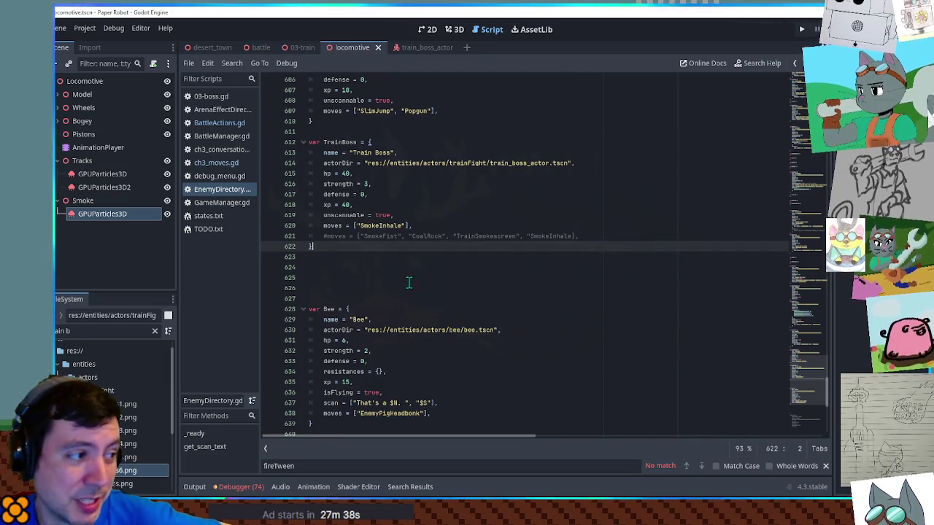
{"action": "double_click", "coordinate": [380, 236]}
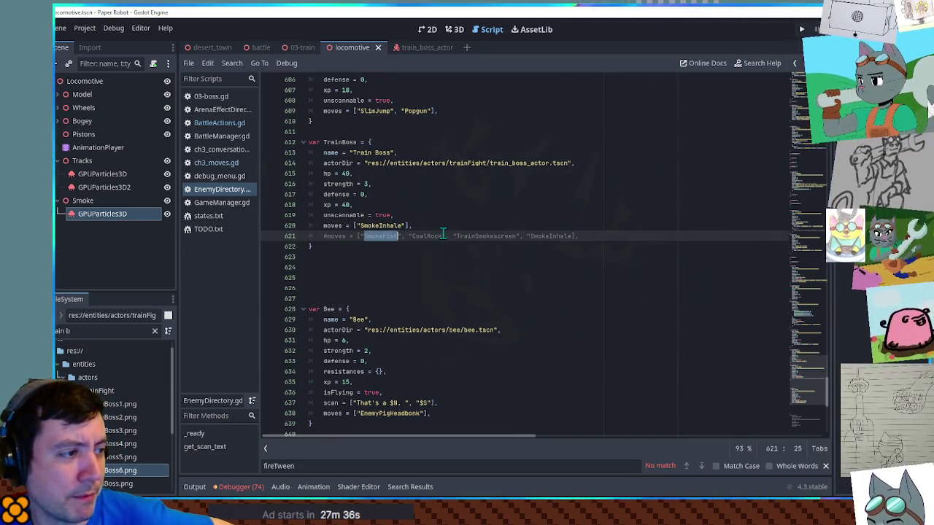
{"action": "double_click", "coordinate": [427, 236]}
{"action": "double_click", "coordinate": [560, 236]}
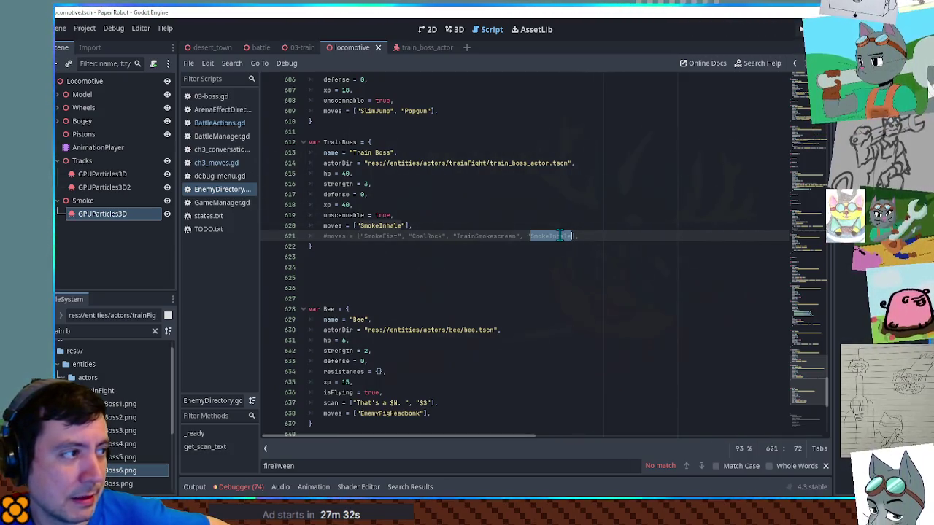
- Copy Rosie's useFreshMoves line and paste it into the TrainBoss entry
{"action": "key", "text": "ctrl+f"}
{"action": "type", "text": "usefr"}
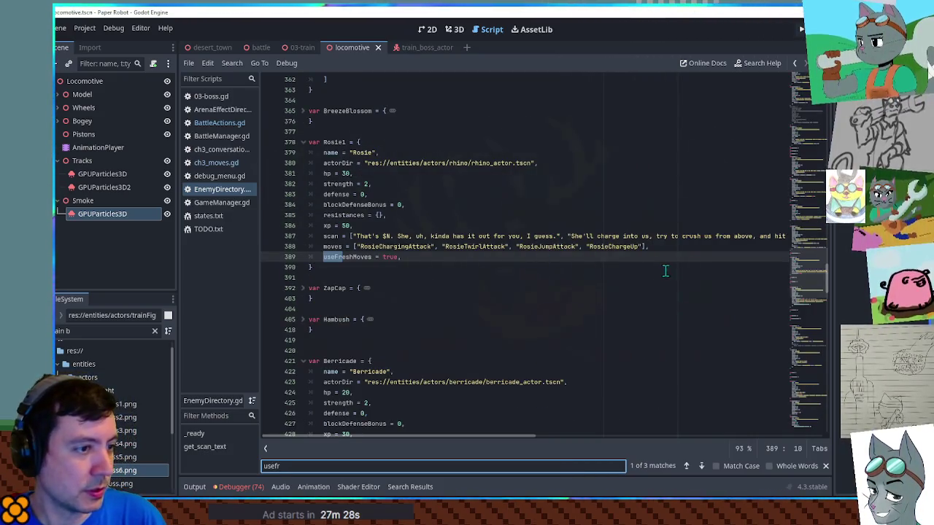
{"action": "left_click_drag", "start_coordinate": [667, 263], "coordinate": [651, 247]}
{"action": "key", "text": "ctrl+c"}
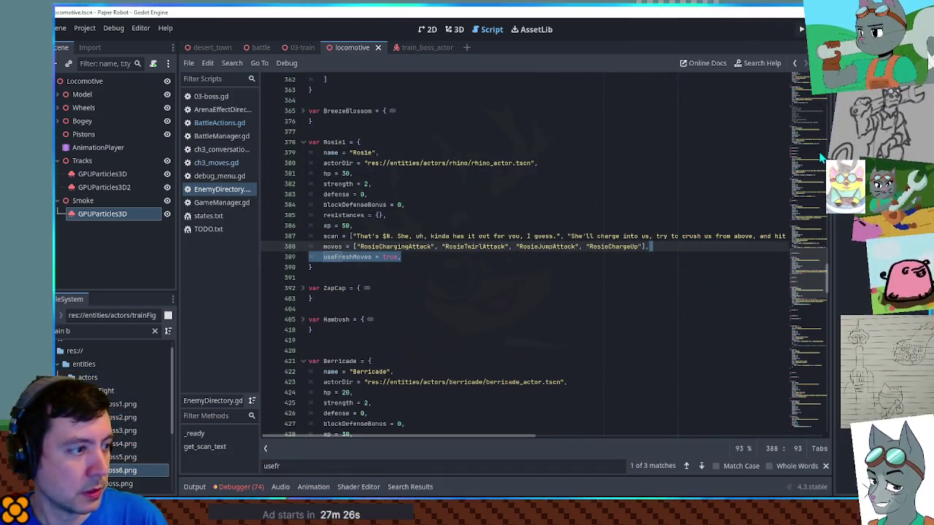
{"action": "left_click", "coordinate": [686, 470]}
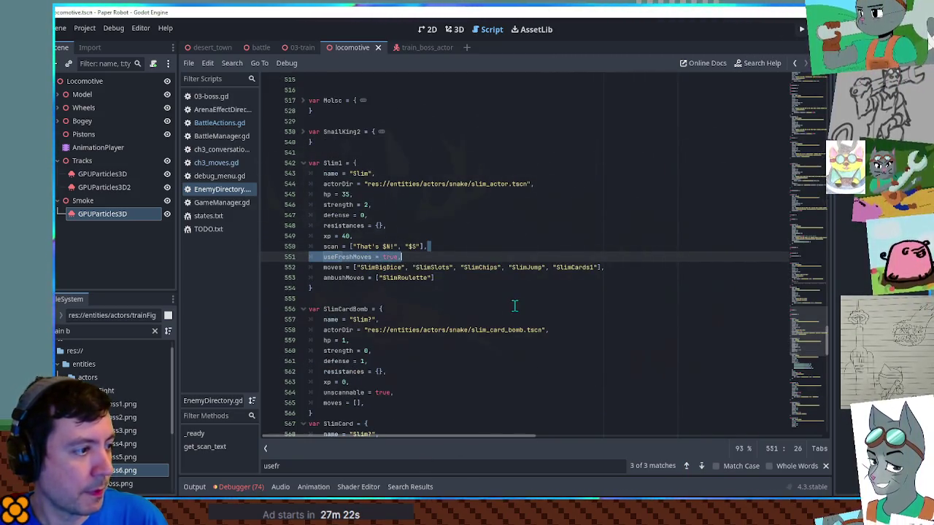
{"action": "scroll", "coordinate": [516, 299], "scroll_direction": "down", "scroll_amount": 20}
{"action": "scroll", "coordinate": [516, 300], "scroll_direction": "down", "scroll_amount": 8}
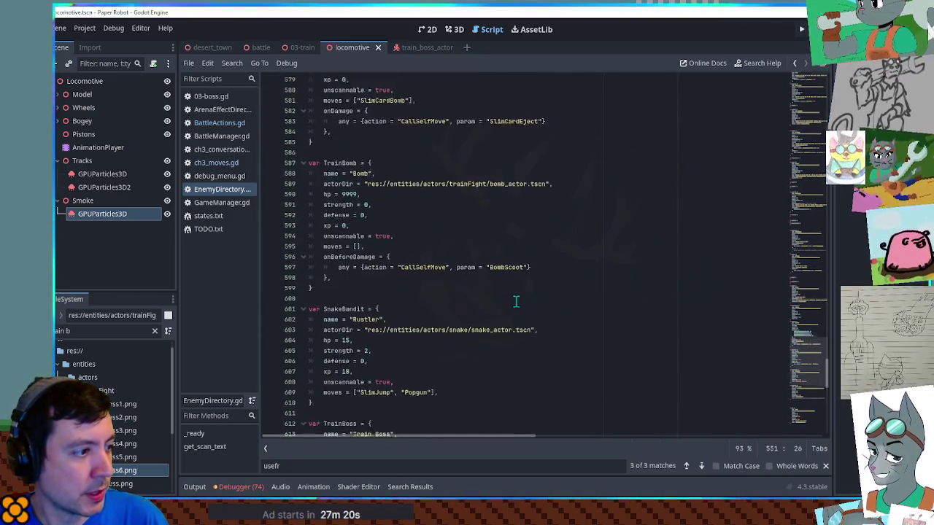
{"action": "left_click", "coordinate": [417, 278]}
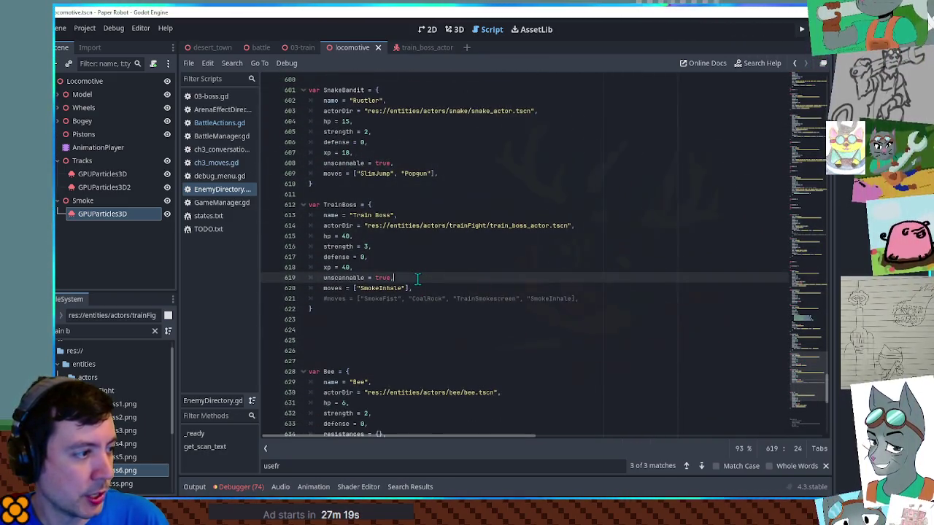
{"action": "key", "text": "Return"}
{"action": "key", "text": "ctrl+v"}
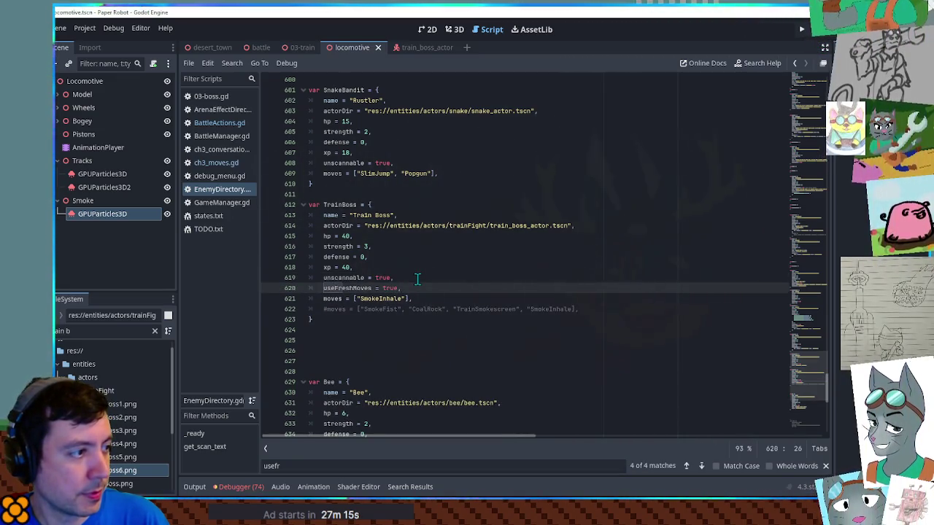
- Delete the unscannable = true lines from TrainBoss and SnakeBandit
{"action": "left_click", "coordinate": [417, 278]}
{"action": "key", "text": "shift+Up"}
{"action": "key", "text": "BackSpace"}
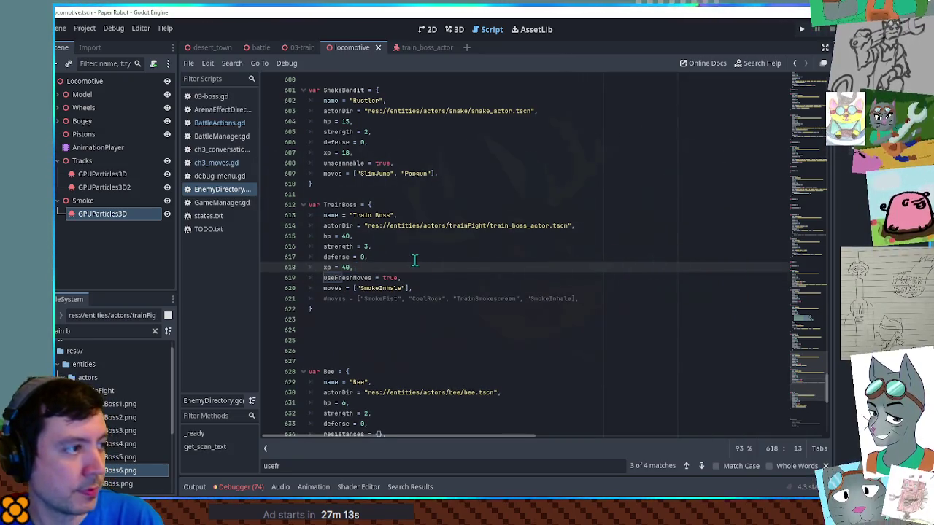
{"action": "left_click", "coordinate": [407, 162]}
{"action": "key", "text": "shift+Up"}
{"action": "key", "text": "BackSpace"}
- Check TrainBoss's new useFreshMoves = true line above its moves line
{"action": "left_click", "coordinate": [452, 245]}
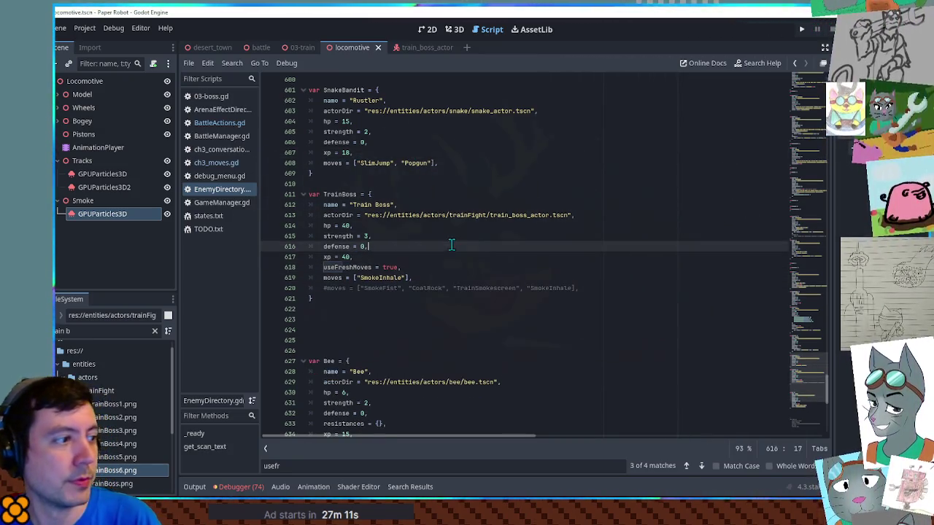
{"action": "scroll", "coordinate": [452, 245], "scroll_direction": "up", "scroll_amount": 4}
{"action": "scroll", "coordinate": [450, 245], "scroll_direction": "down", "scroll_amount": 5}
{"action": "left_click", "coordinate": [444, 257]}
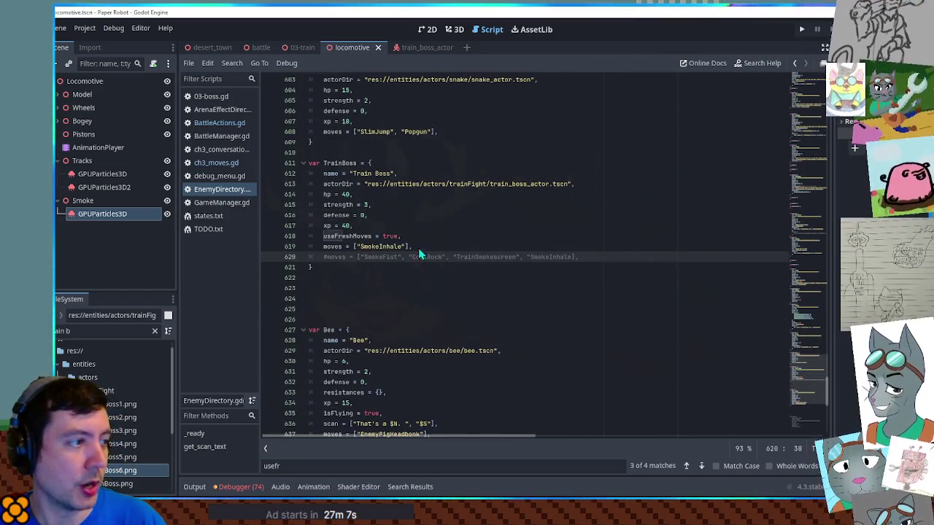
{"action": "double_click", "coordinate": [365, 236]}
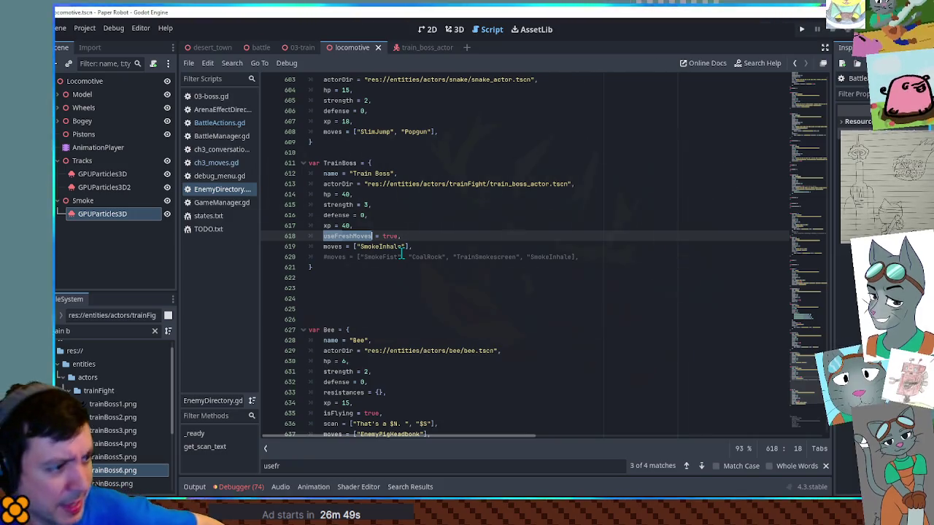
{"action": "scroll", "coordinate": [398, 263], "scroll_direction": "up", "scroll_amount": 1}
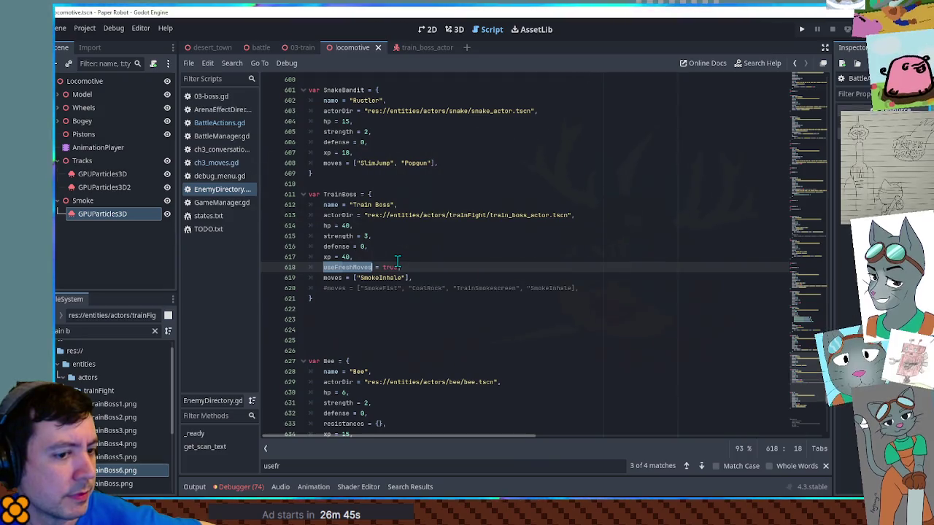
- Delete TrainBoss's SmokeInhale-only moves line and uncomment the SmokeFist, CoalRock, TrainSmokescreen, SmokeInhale list
{"action": "double_click", "coordinate": [381, 288]}
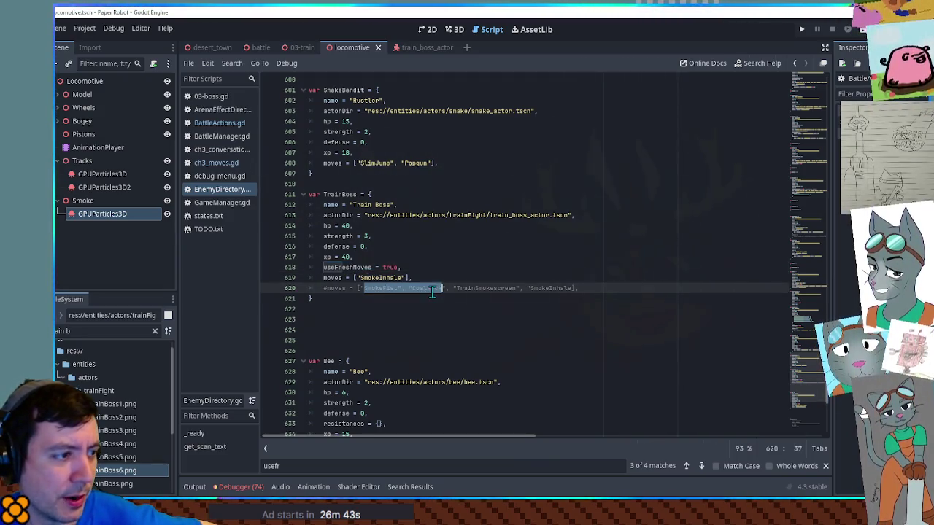
{"action": "double_click", "coordinate": [546, 289]}
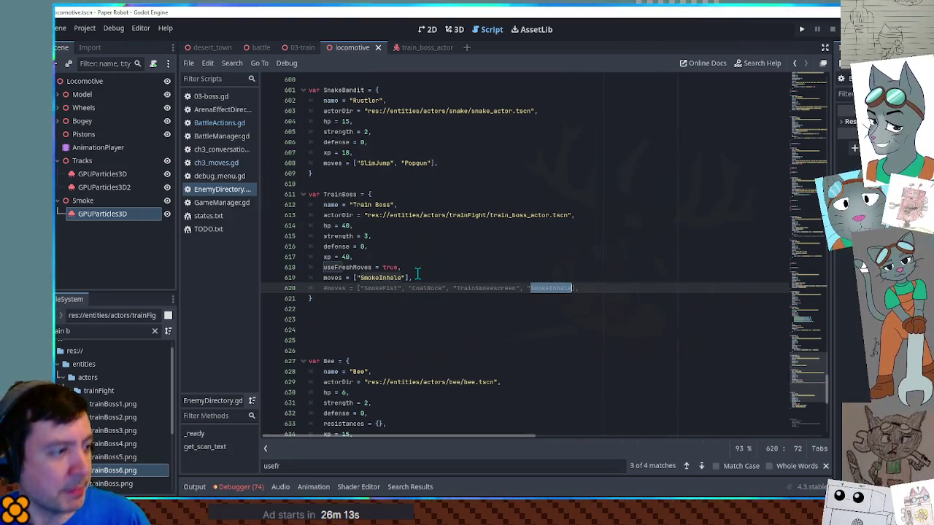
{"action": "left_click", "coordinate": [418, 274]}
{"action": "key", "text": "ctrl+shift+k"}
{"action": "scroll", "coordinate": [335, 280], "scroll_direction": "up", "scroll_amount": 5}
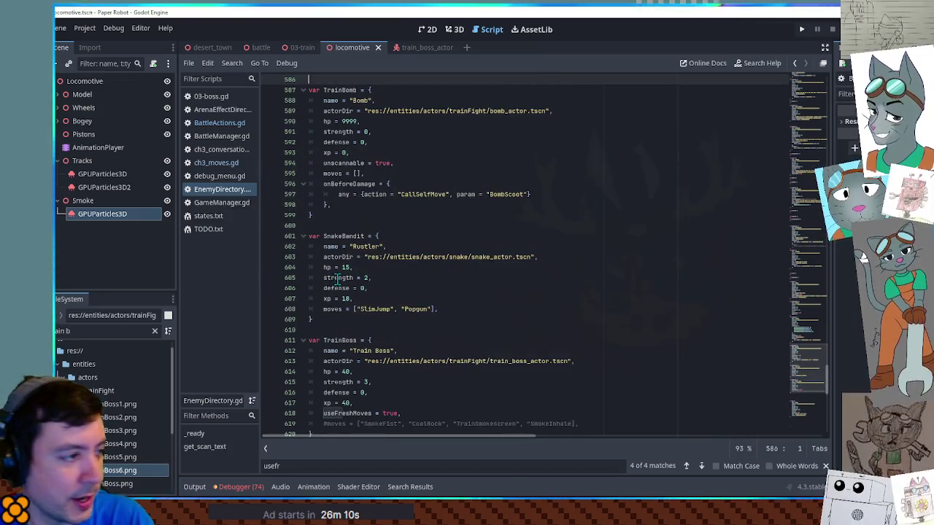
{"action": "key", "text": "Home"}
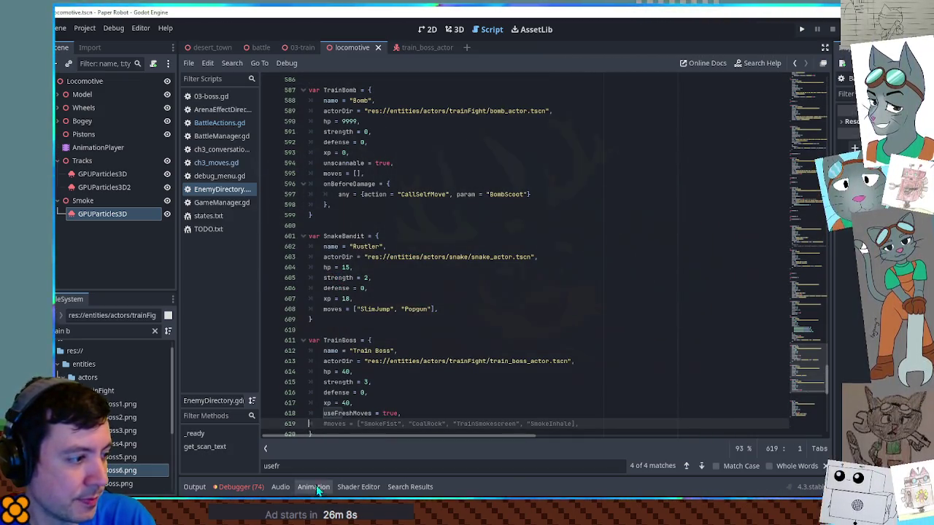
{"action": "key", "text": "ctrl+k"}
{"action": "left_click", "coordinate": [401, 371]}
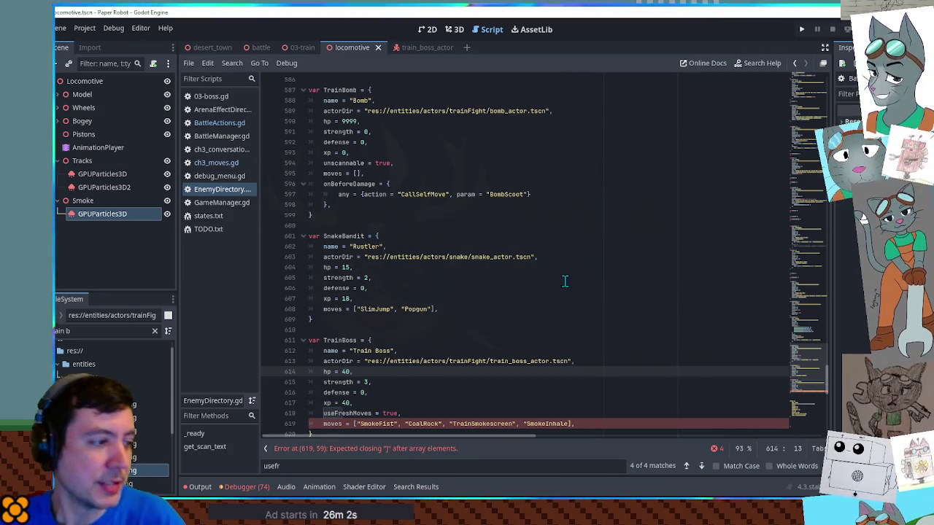
{"action": "left_click", "coordinate": [577, 423]}
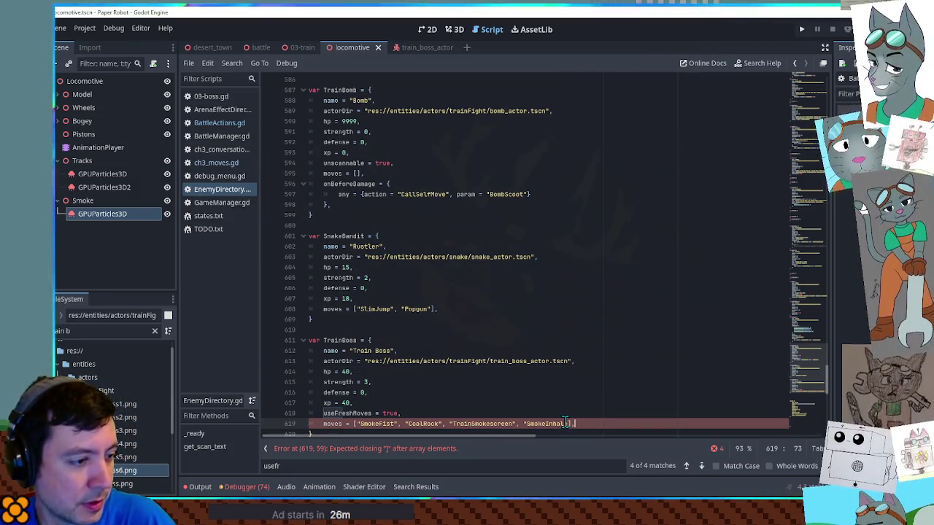
{"action": "type", "text": "e\""}
{"action": "left_click", "coordinate": [576, 371]}
{"action": "left_click", "coordinate": [586, 329]}
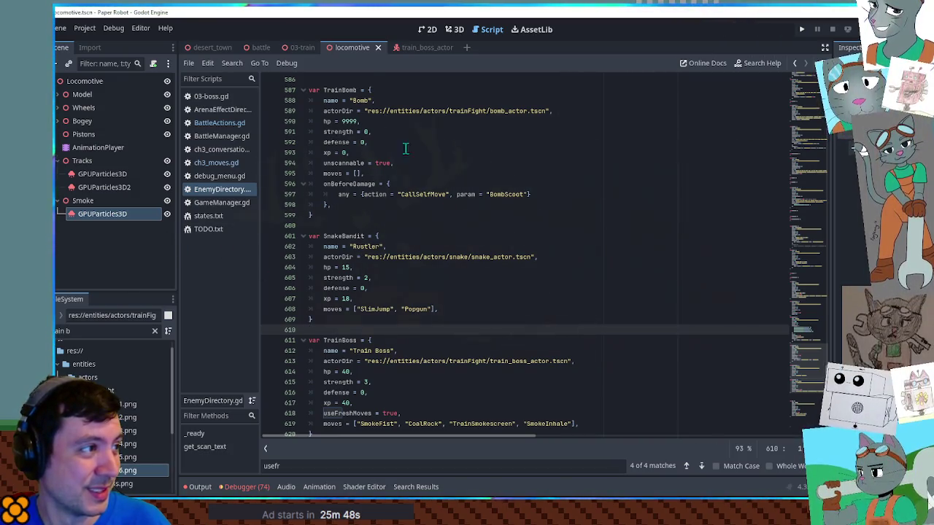
{"action": "scroll", "coordinate": [359, 44], "scroll_direction": "up", "scroll_amount": 1}
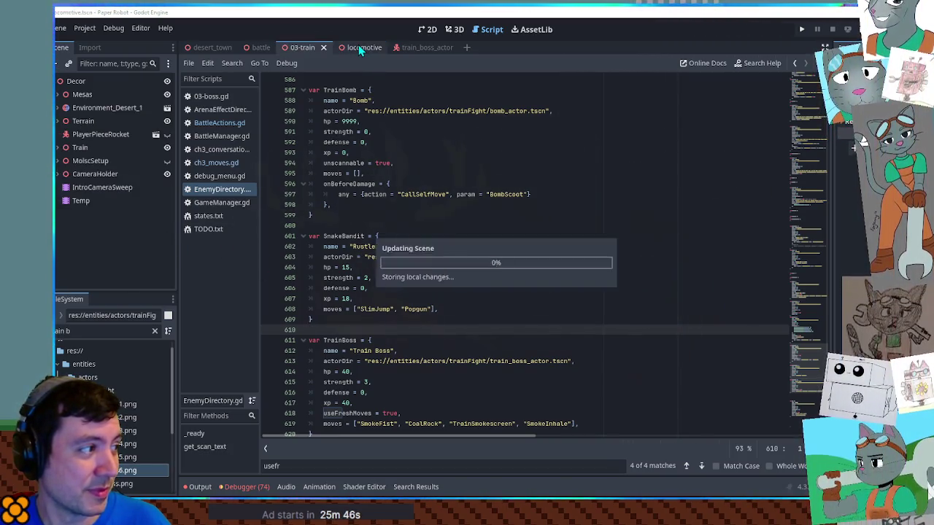
- Close the locomotive and train_boss_actor scene tabs and the debug_menu.gd script
{"action": "middle_click", "coordinate": [358, 45]}
{"action": "middle_click", "coordinate": [357, 45]}
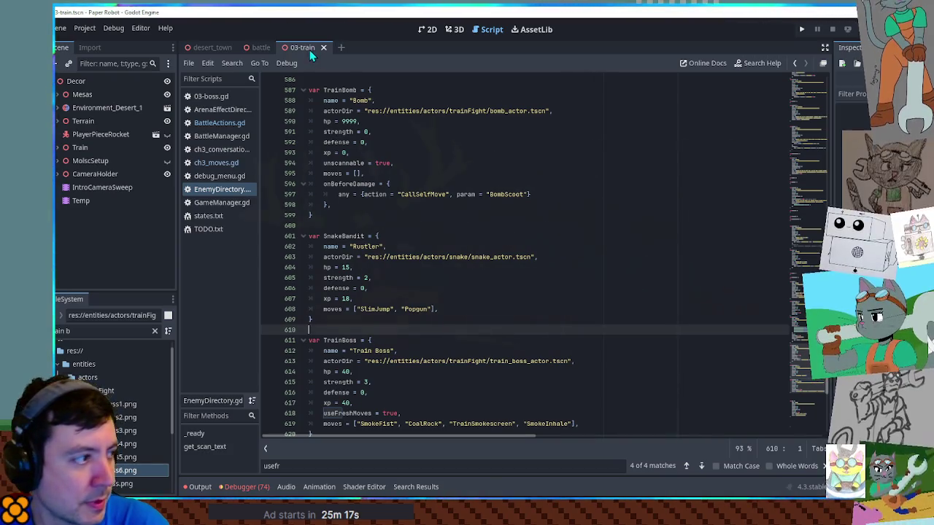
{"action": "middle_click", "coordinate": [208, 177]}
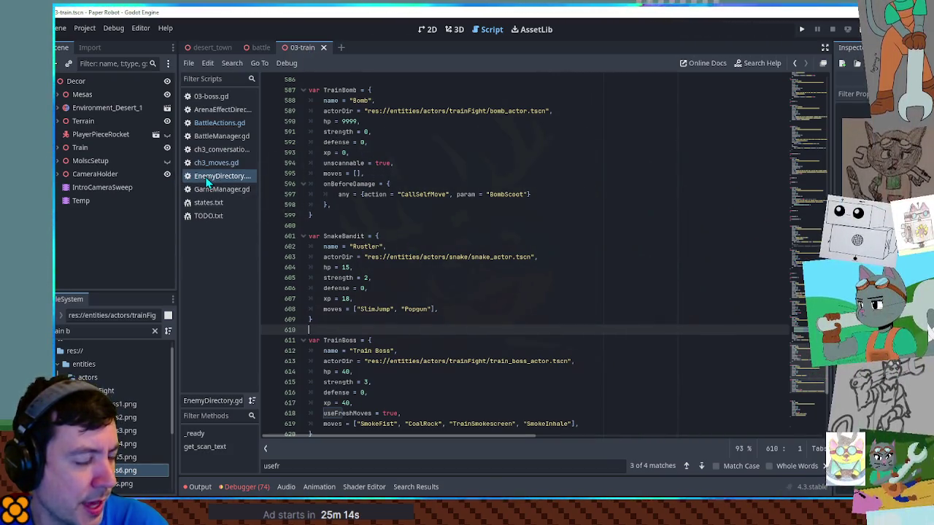
{"action": "left_click", "coordinate": [227, 110]}
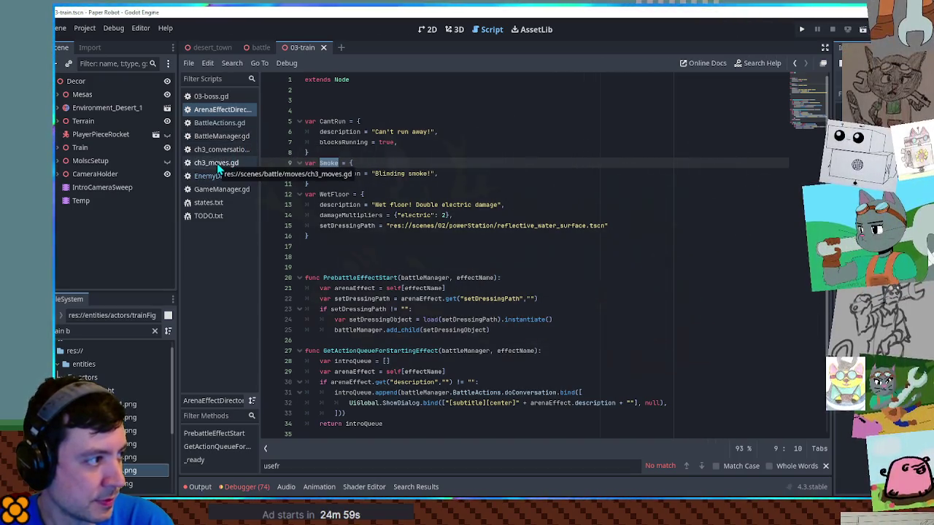
{"action": "left_click", "coordinate": [217, 125]}
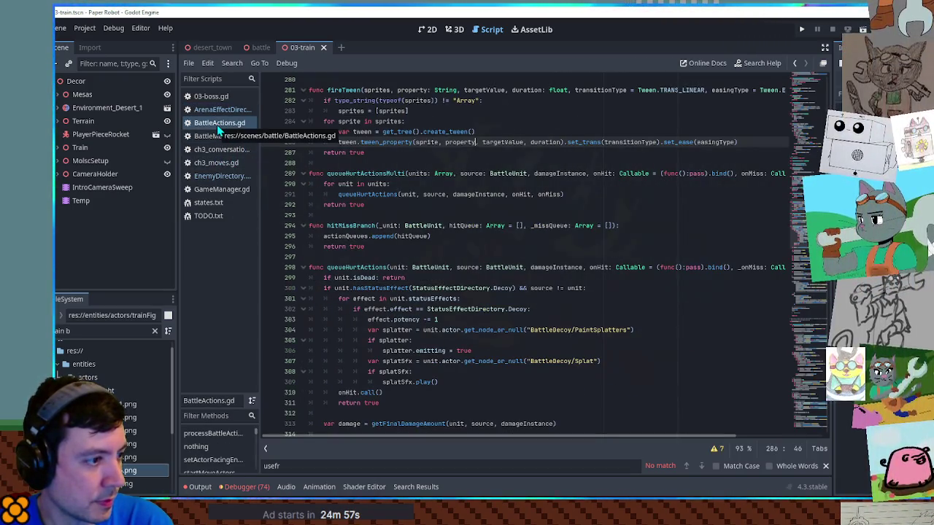
{"action": "scroll", "coordinate": [525, 256], "scroll_direction": "down", "scroll_amount": 7}
{"action": "scroll", "coordinate": [525, 256], "scroll_direction": "up", "scroll_amount": 5}
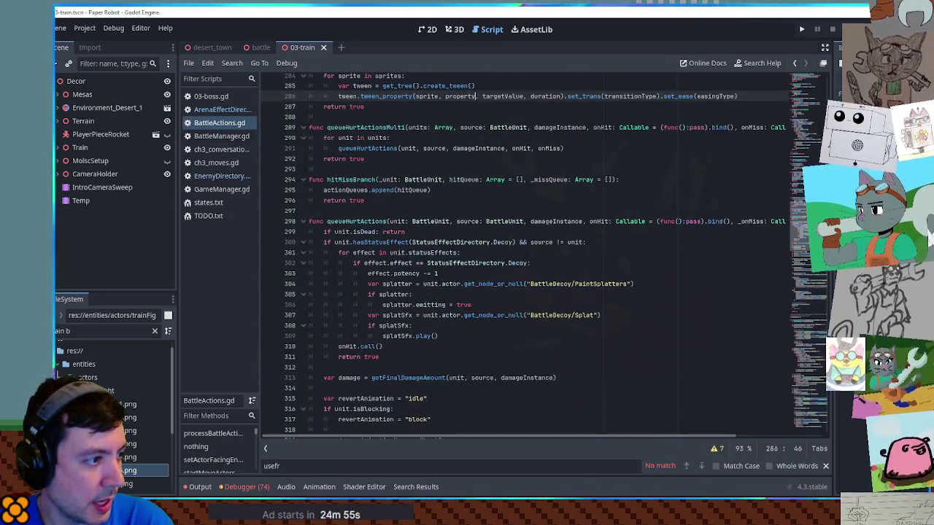
{"action": "scroll", "coordinate": [539, 255], "scroll_direction": "down", "scroll_amount": 5}
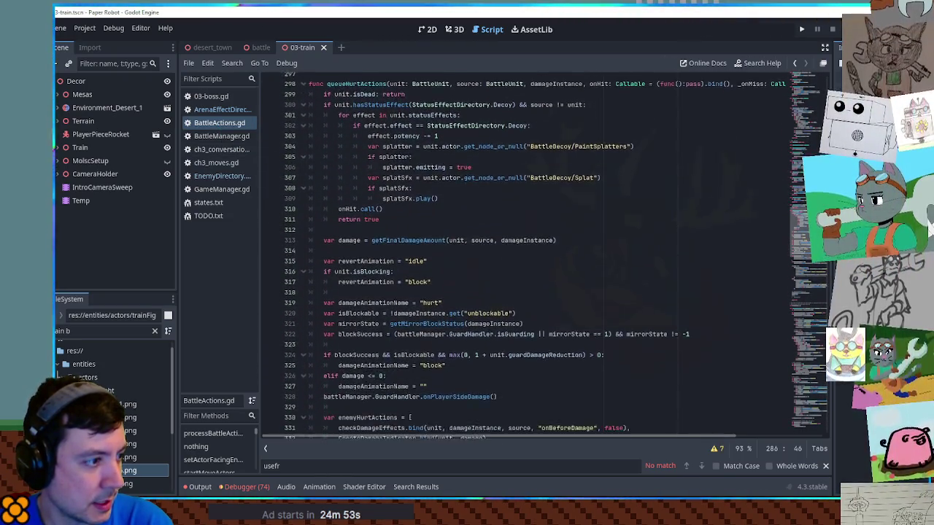
{"action": "scroll", "coordinate": [525, 255], "scroll_direction": "up", "scroll_amount": 7}
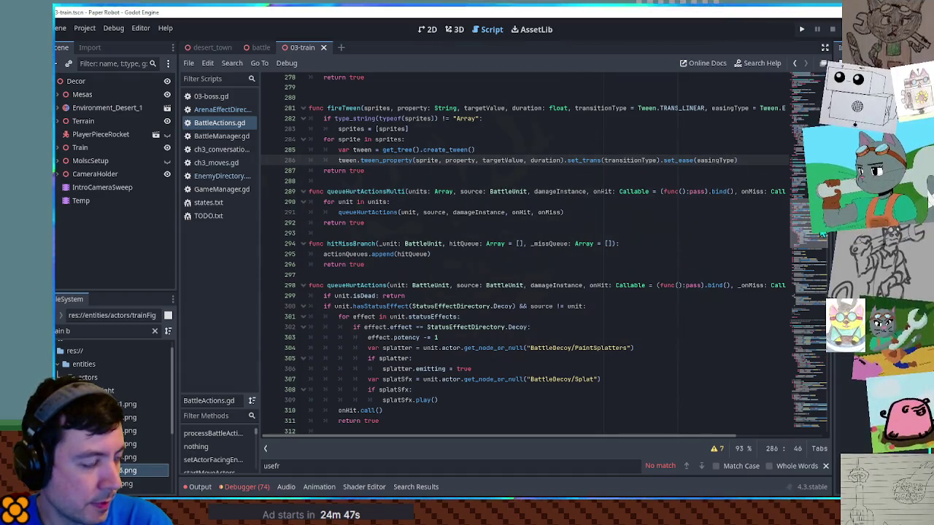
{"action": "scroll", "coordinate": [822, 233], "scroll_direction": "down", "scroll_amount": 3}
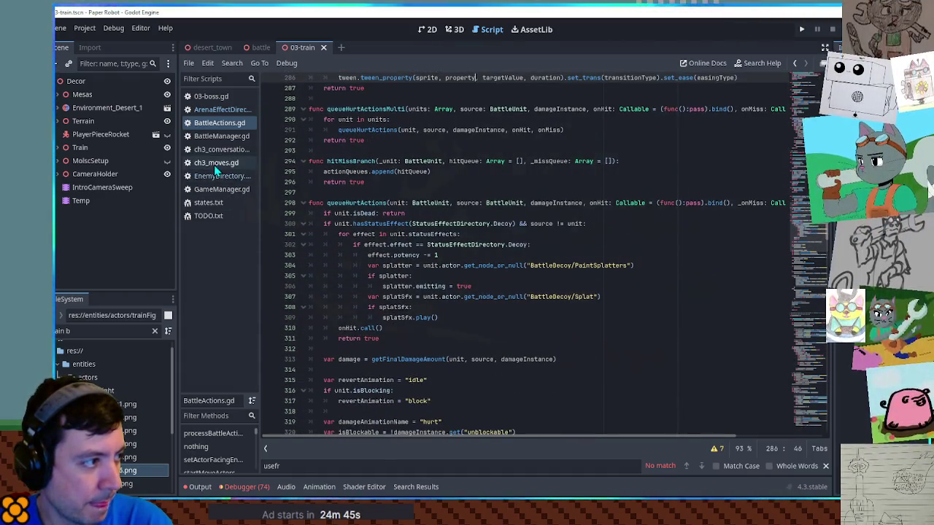
- In ch3_moves.gd, fold SmokeInhale and add a blank line after TrainSmokescreen's idle changeAnimation on line 891
{"action": "left_click", "coordinate": [214, 164]}
{"action": "scroll", "coordinate": [291, 139], "scroll_direction": "up", "scroll_amount": 4}
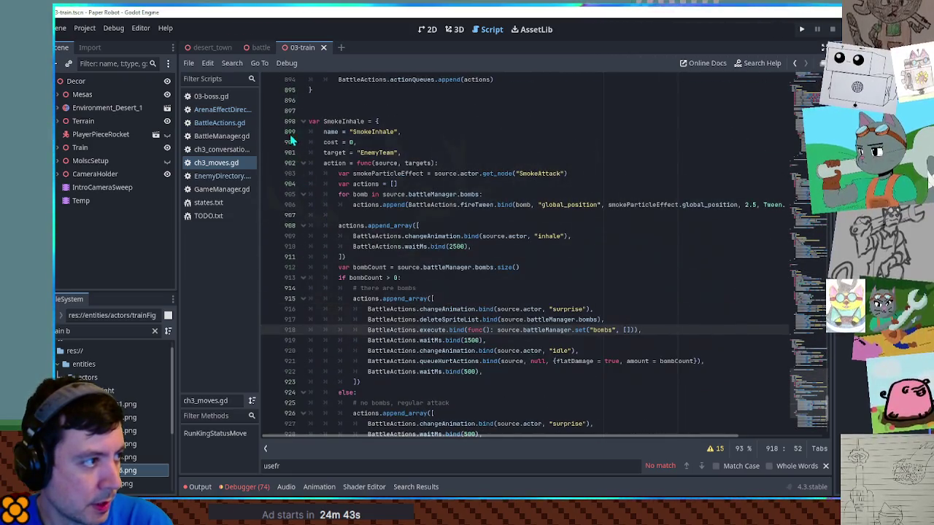
{"action": "left_click", "coordinate": [303, 121]}
{"action": "scroll", "coordinate": [378, 221], "scroll_direction": "up", "scroll_amount": 9}
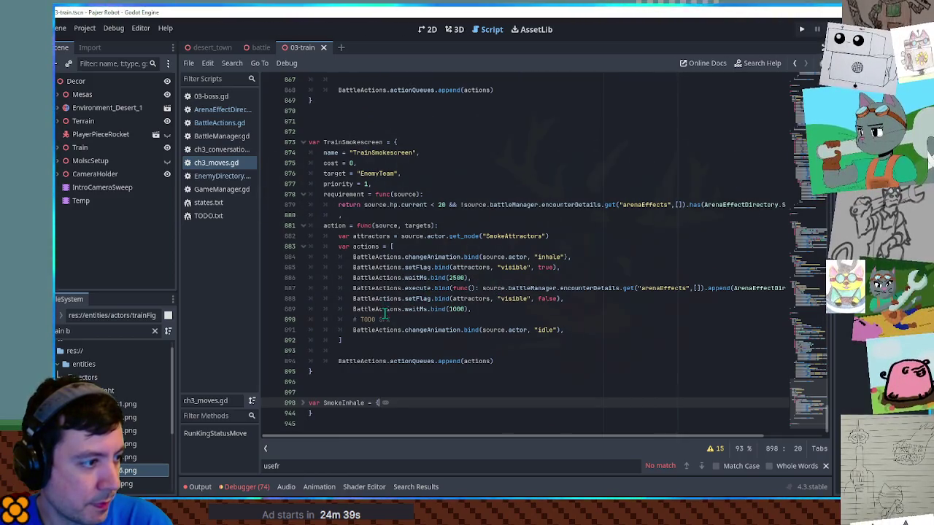
{"action": "double_click", "coordinate": [419, 329]}
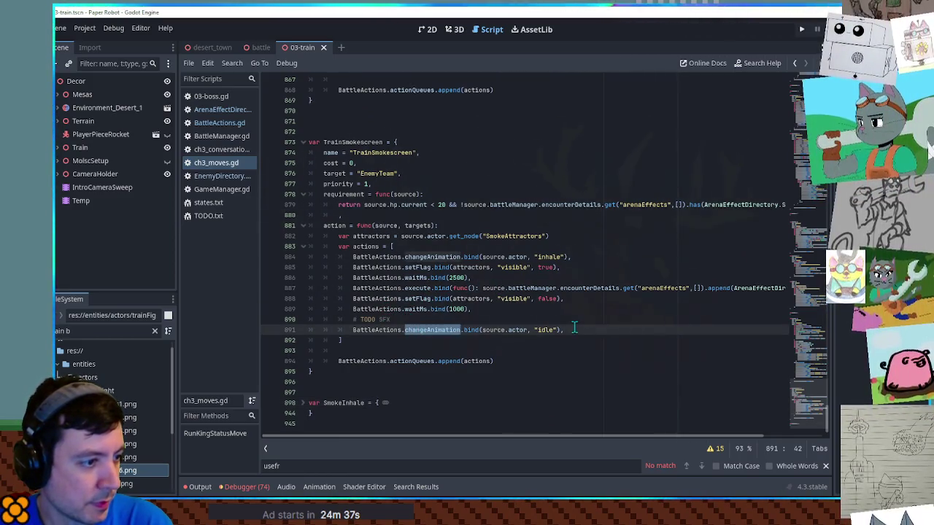
{"action": "left_click", "coordinate": [574, 329]}
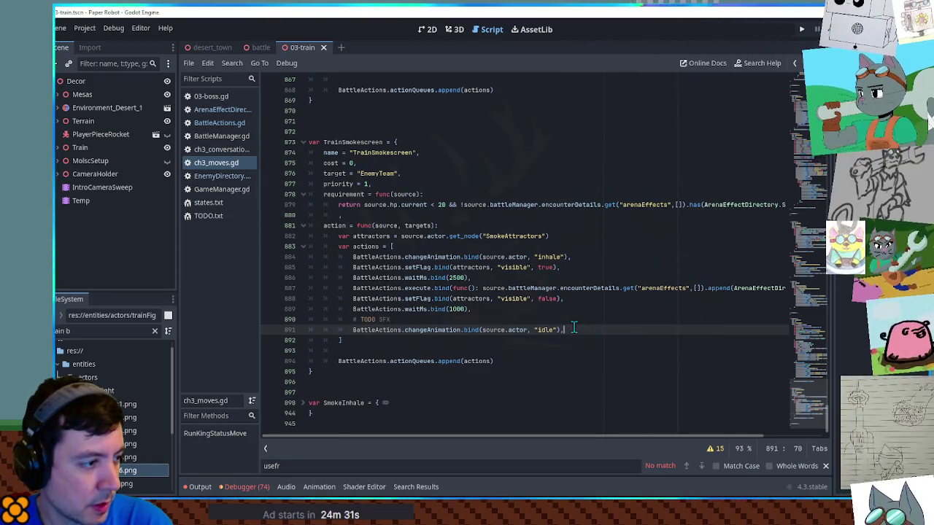
{"action": "key", "text": "Return"}
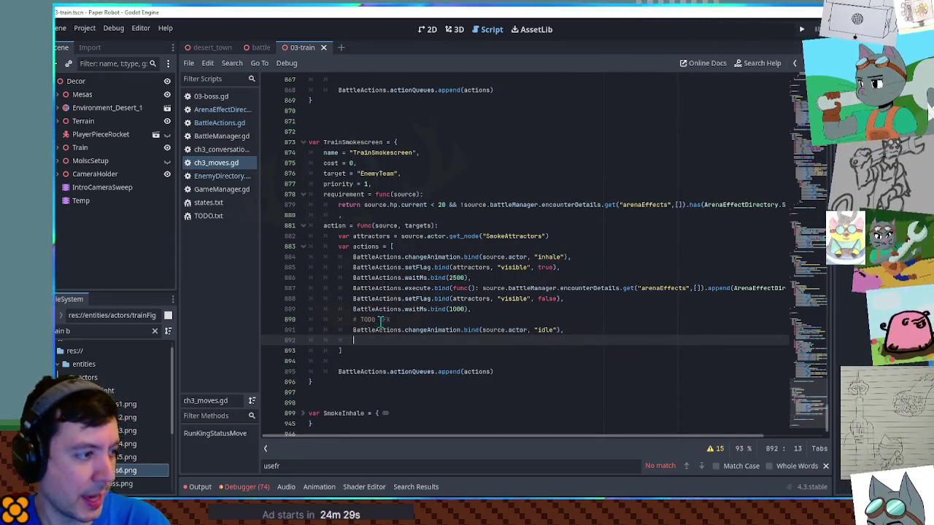
{"action": "double_click", "coordinate": [378, 330]}
{"action": "left_click", "coordinate": [223, 125]}
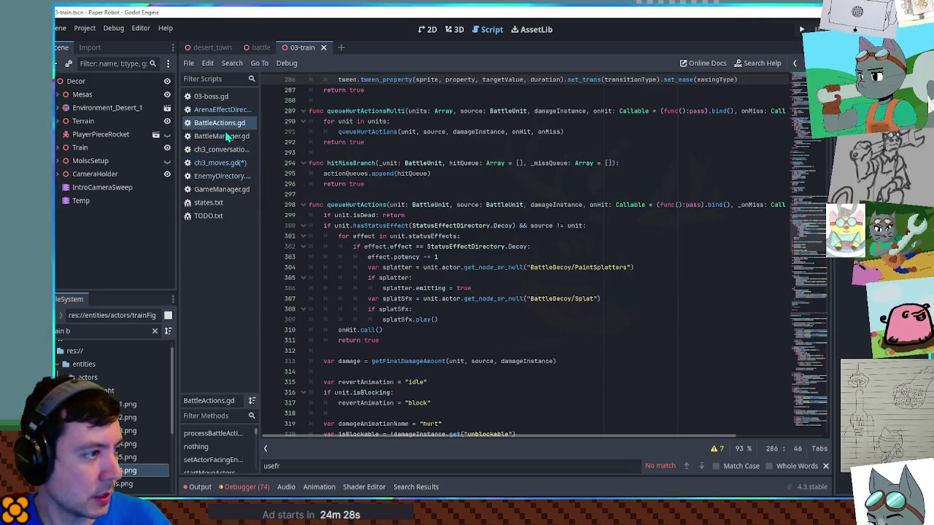
- Search BattleActions.gd for 'dialog' and select the waitForConversationDone function name
{"action": "left_click", "coordinate": [490, 212]}
{"action": "key", "text": "ctrl+f"}
{"action": "type", "text": "dialog"}
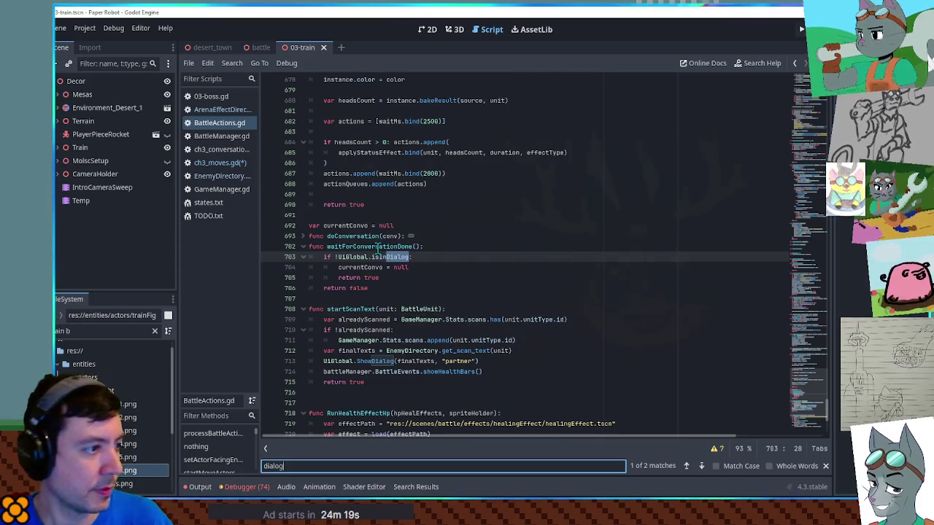
{"action": "double_click", "coordinate": [378, 247]}
{"action": "key", "text": "ctrl+c"}
- Copy the startScanText and waitForConversationDone lines from partner_moves.gd's scan move, then return to BattleActions.gd
{"action": "left_click", "coordinate": [82, 332]}
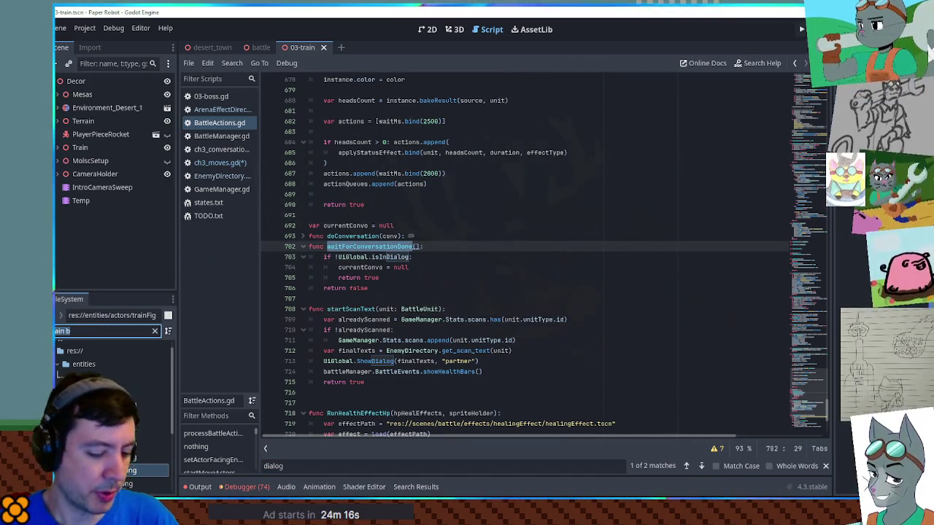
{"action": "type", "text": "artner mo"}
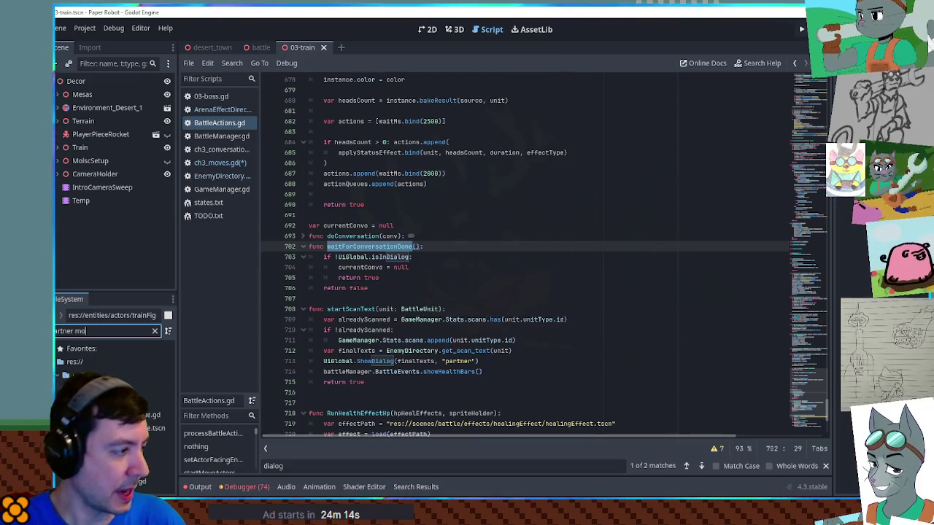
{"action": "double_click", "coordinate": [139, 482]}
{"action": "key", "text": "ctrl+f"}
{"action": "key", "text": "ctrl+v"}
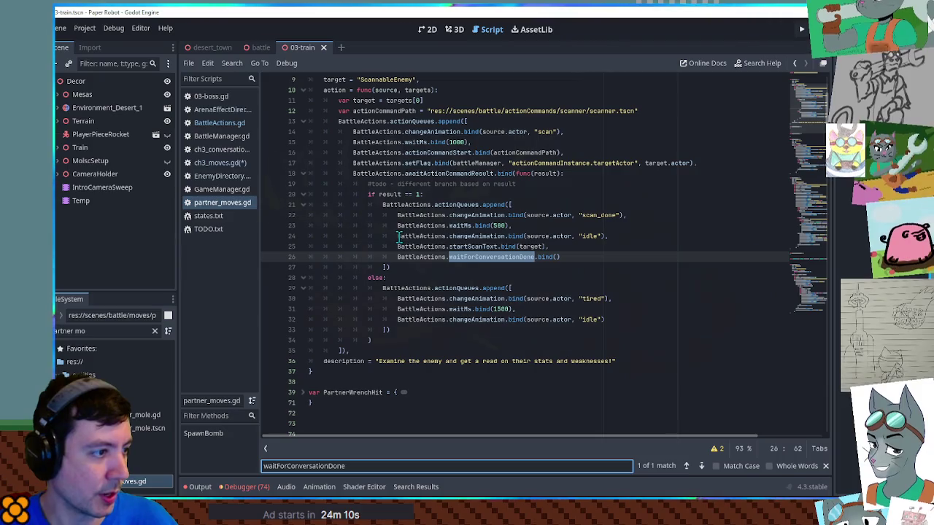
{"action": "left_click", "coordinate": [408, 215]}
{"action": "left_click_drag", "start_coordinate": [481, 214], "coordinate": [617, 214]}
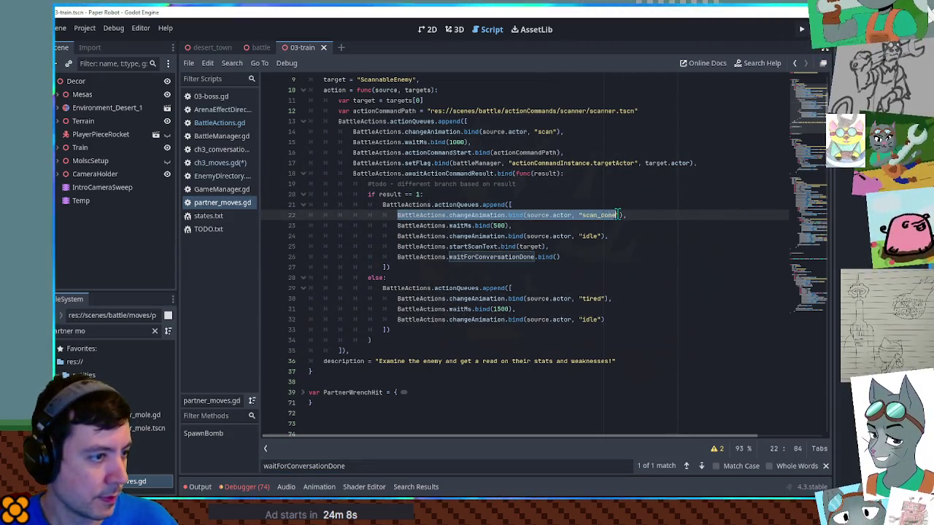
{"action": "double_click", "coordinate": [478, 248]}
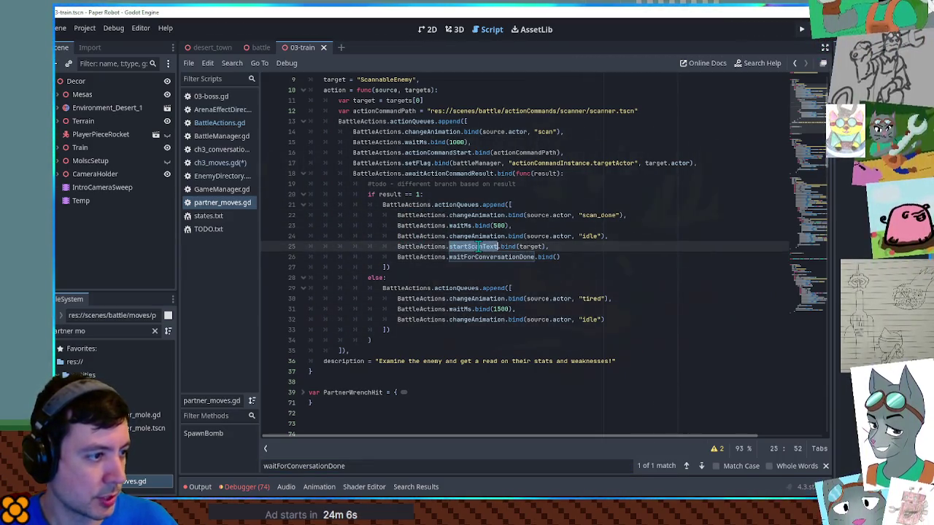
{"action": "left_click", "coordinate": [489, 259]}
{"action": "left_click_drag", "start_coordinate": [623, 257], "coordinate": [629, 235]}
{"action": "key", "text": "ctrl+c"}
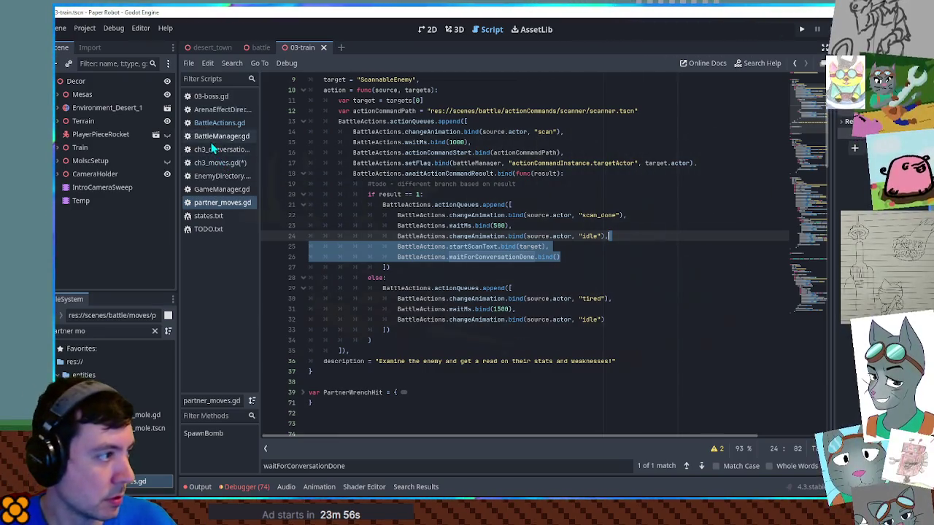
{"action": "left_click", "coordinate": [219, 124]}
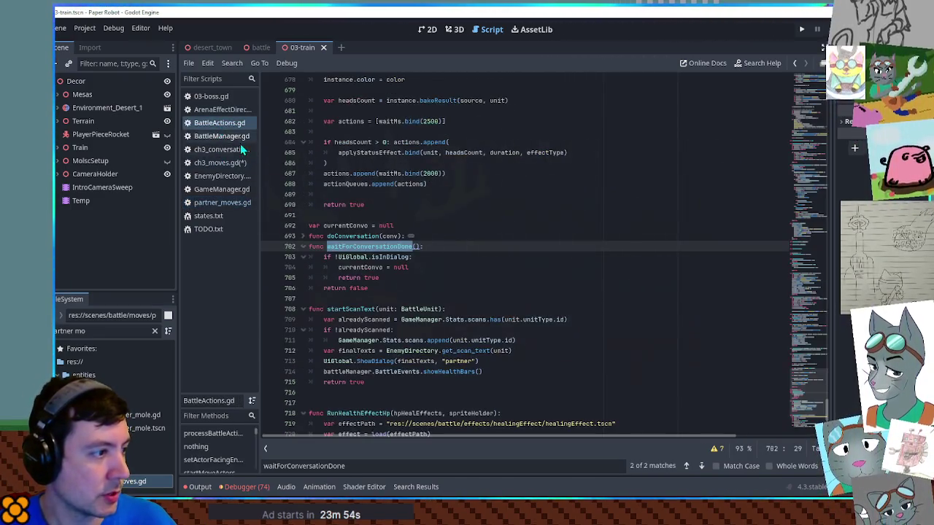
- Below waitForConversationDone, write func AddArenaEffect(effect): with the pasted calls and return true
{"action": "left_click", "coordinate": [395, 290]}
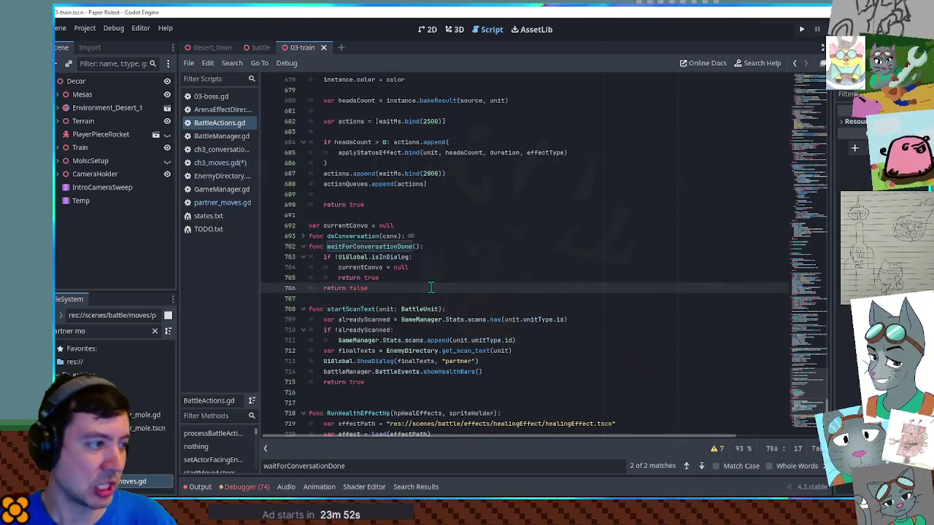
{"action": "key", "text": "Return"}
{"action": "key", "text": "Return"}
{"action": "type", "text": "func Add"}
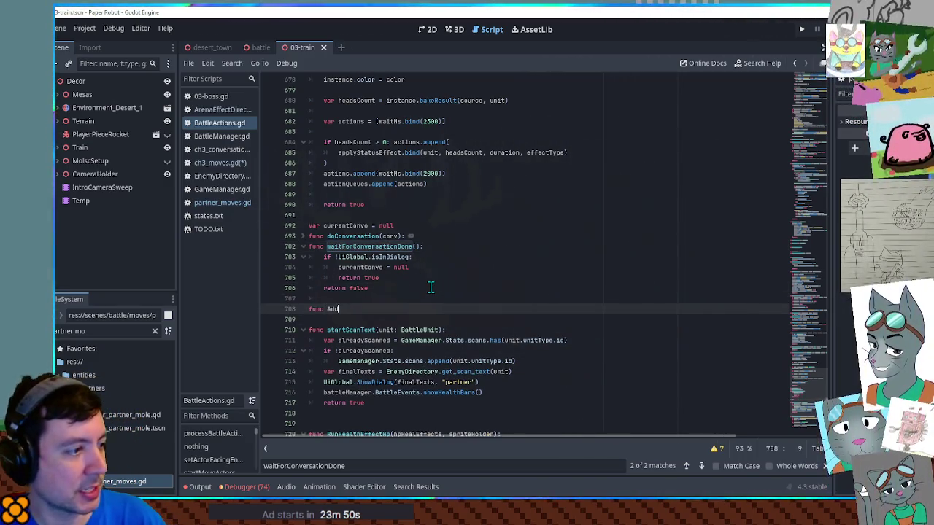
{"action": "type", "text": "ArenaEffect(effec"}
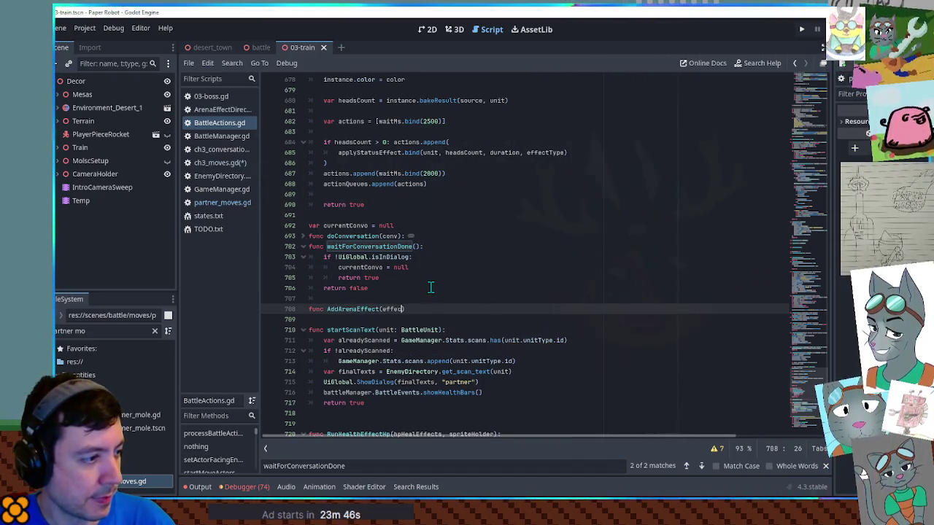
{"action": "type", "text": ":"}
{"action": "key", "text": "Return"}
{"action": "key", "text": "ctrl+v"}
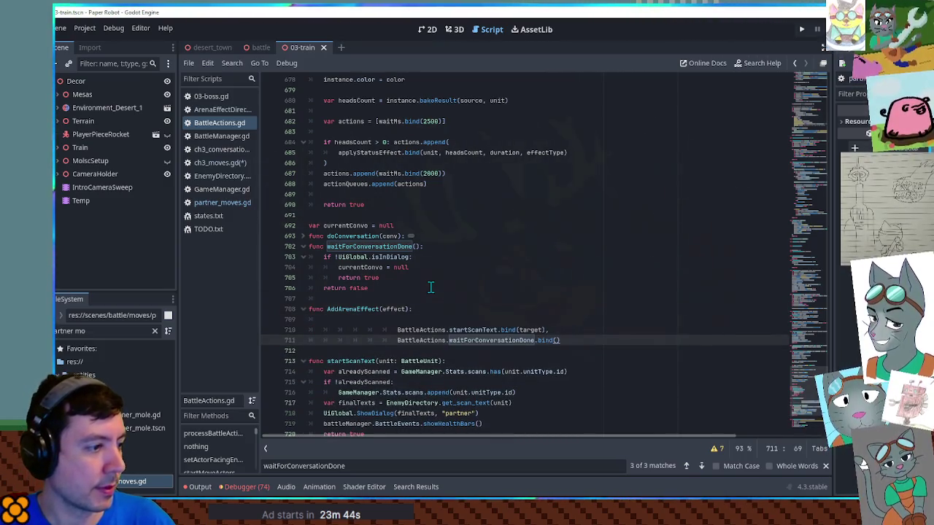
{"action": "key", "text": "Up"}
{"action": "scroll", "coordinate": [420, 277], "scroll_direction": "down", "scroll_amount": 5}
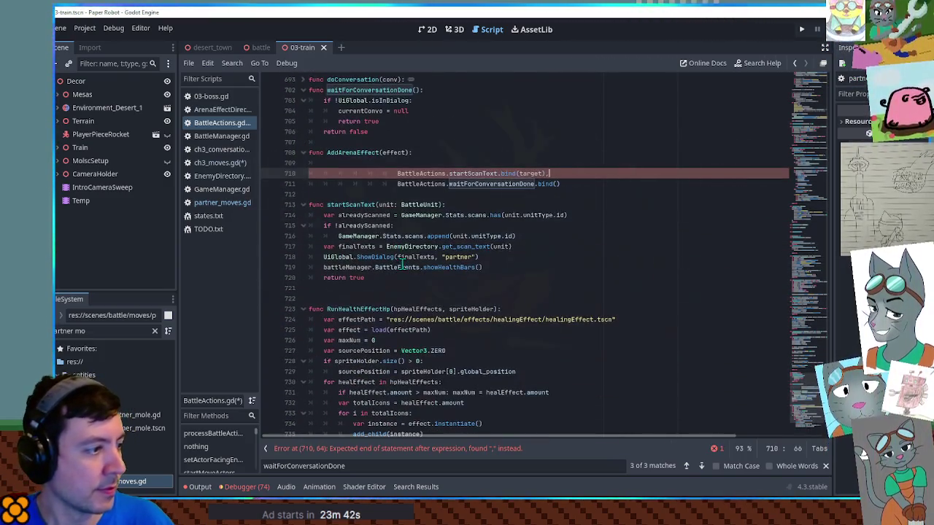
{"action": "left_click", "coordinate": [595, 189]}
{"action": "key", "text": "Return"}
{"action": "type", "text": "return"}
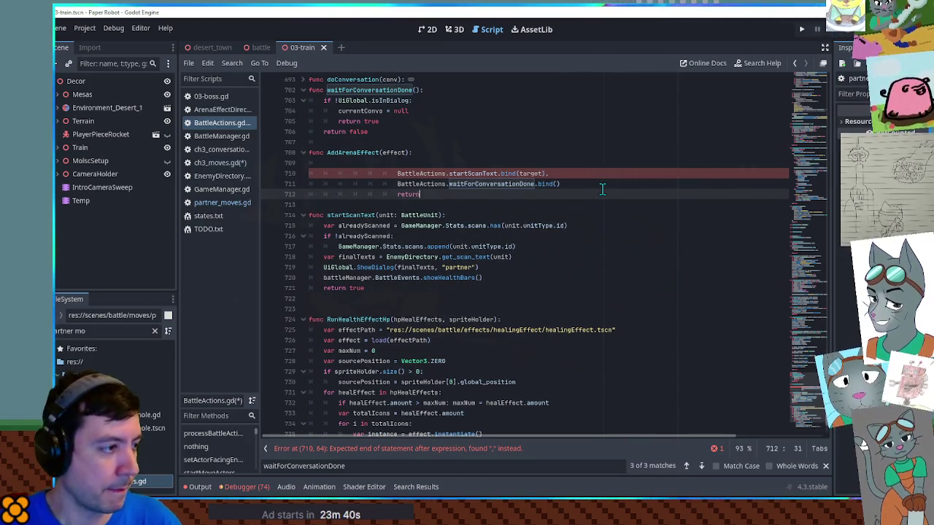
{"action": "type", "text": "e"}
{"action": "key", "text": "shift+Up"}
{"action": "key", "text": "shift+Up"}
{"action": "key", "text": "shift+Tab"}
{"action": "key", "text": "shift+Tab"}
{"action": "key", "text": "shift+Tab"}
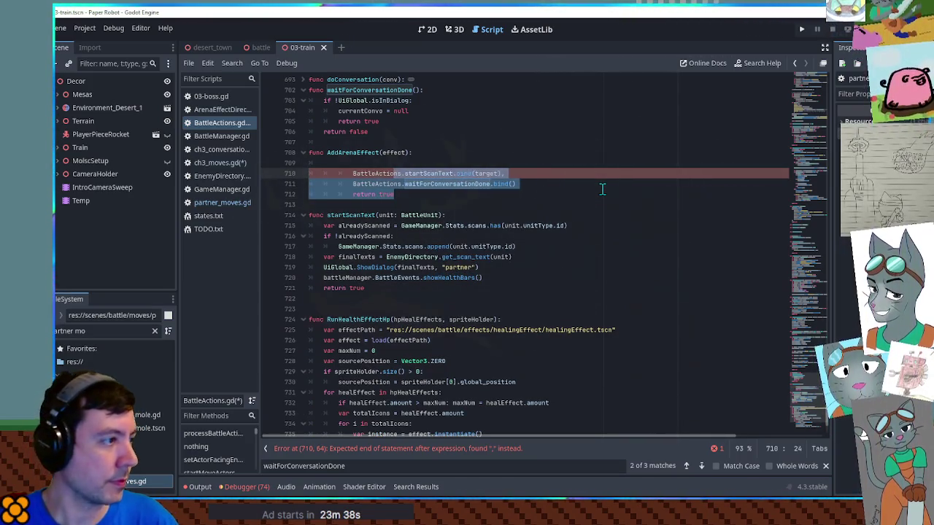
- Remove the BattleActions. prefixes from lines 710 and 711 of AddArenaEffect
{"action": "left_click", "coordinate": [481, 161]}
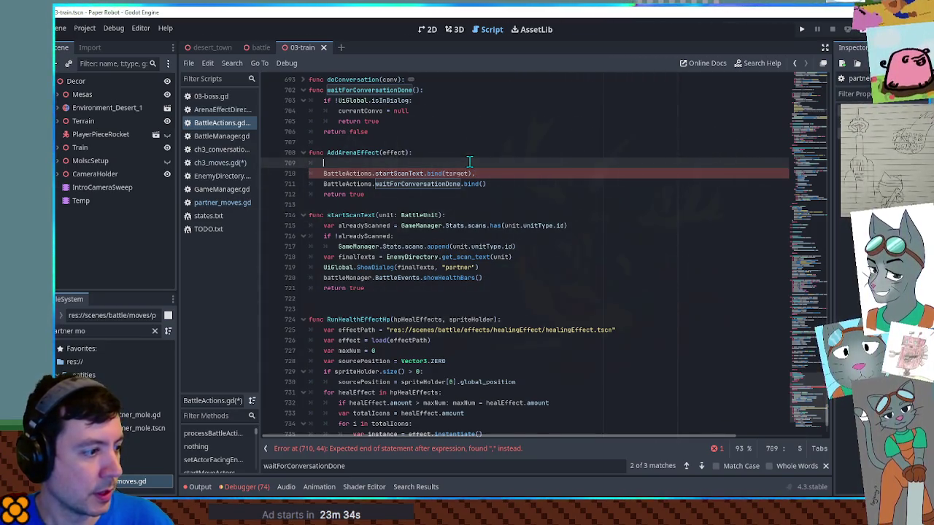
{"action": "scroll", "coordinate": [470, 161], "scroll_direction": "down", "scroll_amount": 5}
{"action": "scroll", "coordinate": [470, 161], "scroll_direction": "up", "scroll_amount": 4}
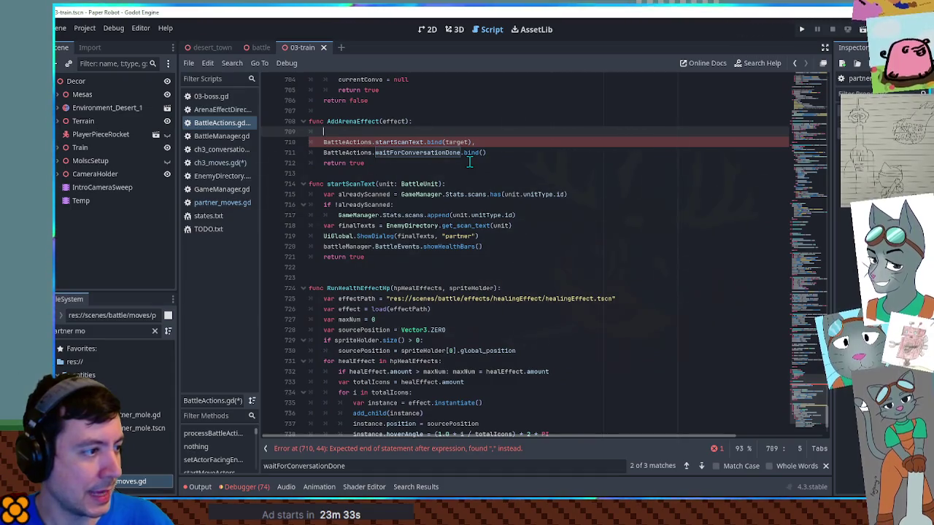
{"action": "double_click", "coordinate": [340, 142]}
{"action": "key", "text": "Delete"}
{"action": "key", "text": "Delete"}
{"action": "double_click", "coordinate": [345, 152]}
{"action": "key", "text": "Delete"}
{"action": "key", "text": "Delete"}
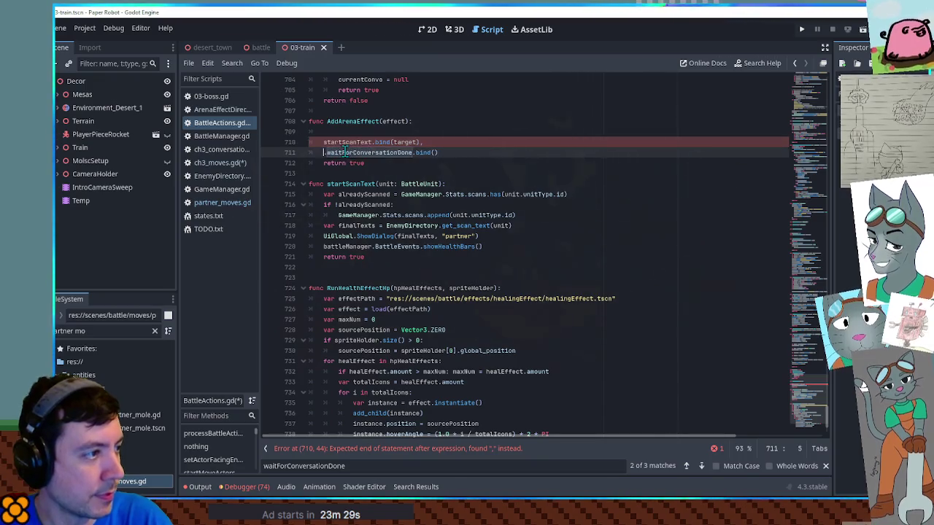
{"action": "key", "text": "BackSpace"}
- Search BattleActions.gd for 'append_arr' to find an existing append call
{"action": "left_click", "coordinate": [526, 170]}
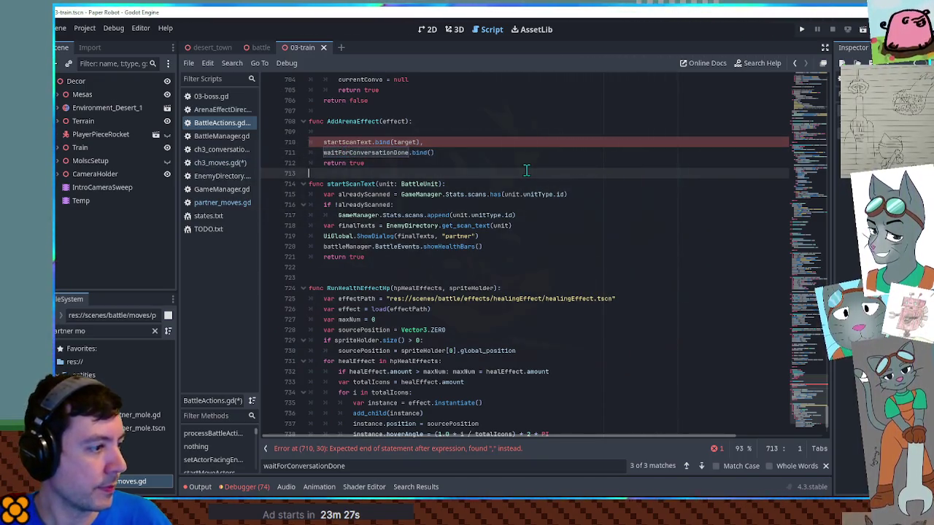
{"action": "key", "text": "ctrl+f"}
{"action": "type", "text": "append"}
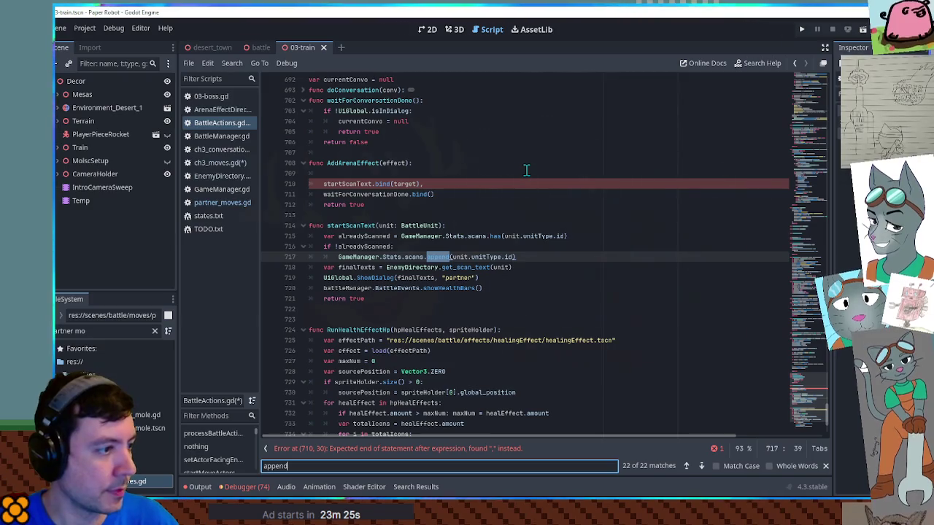
{"action": "type", "text": "_arr"}
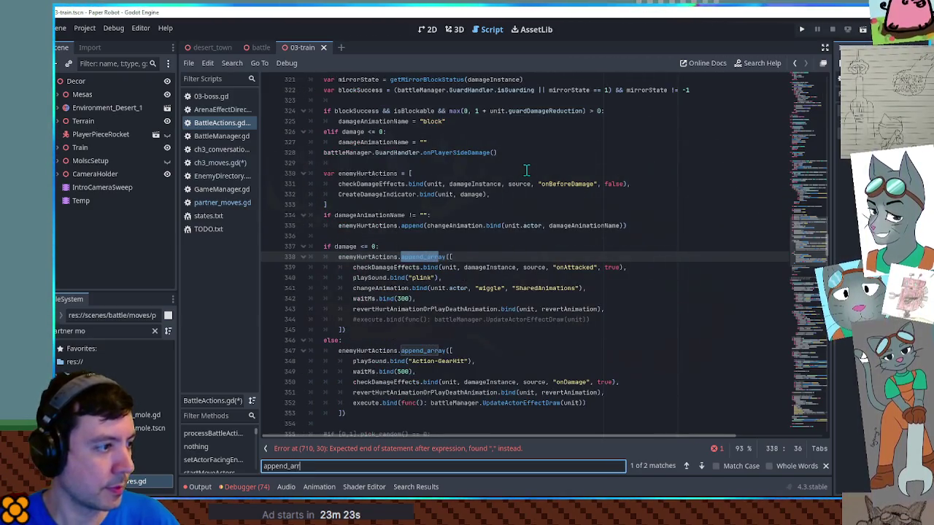
- Copy an existing actionQueues.append line into AddArenaEffect and clear line 711's BattleActions prefix
{"action": "scroll", "coordinate": [376, 335], "scroll_direction": "down", "scroll_amount": 5}
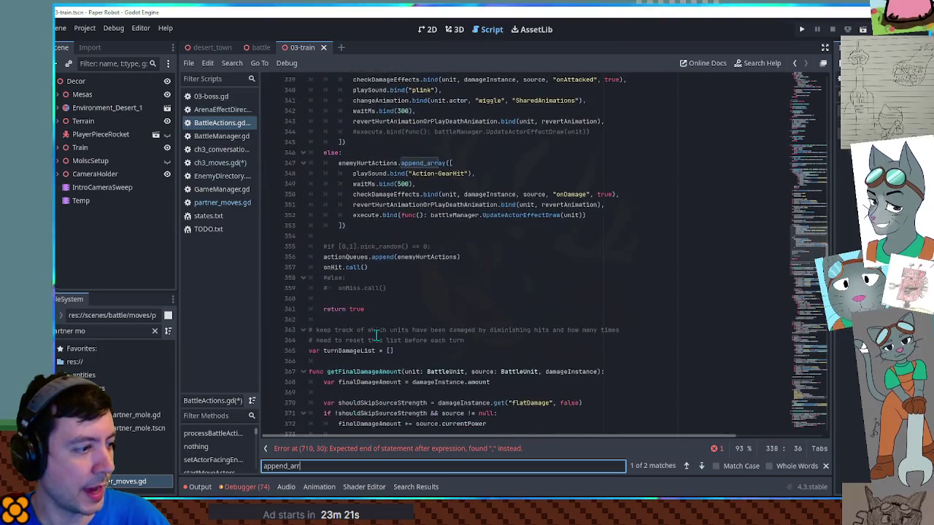
{"action": "left_click_drag", "start_coordinate": [323, 256], "coordinate": [461, 256]}
{"action": "key", "text": "ctrl+c"}
{"action": "left_click_drag", "start_coordinate": [794, 237], "coordinate": [790, 63]}
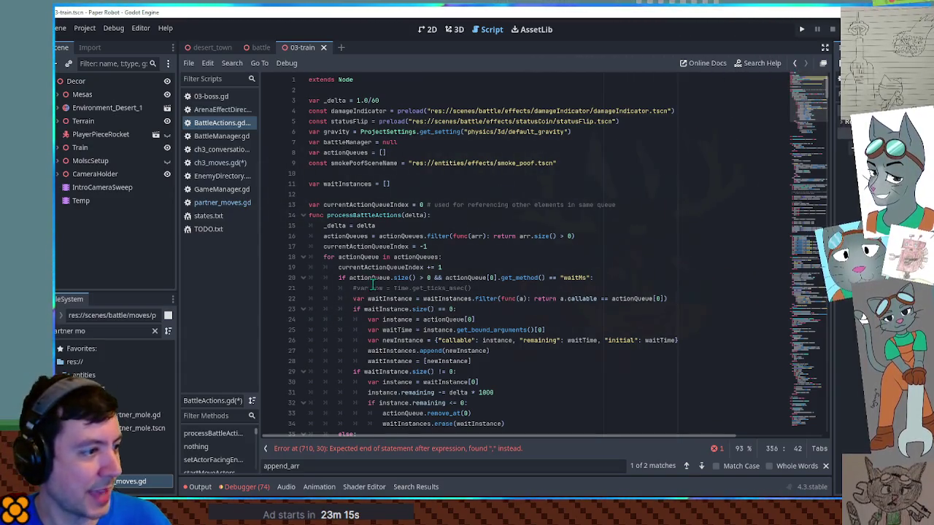
{"action": "scroll", "coordinate": [372, 285], "scroll_direction": "down", "scroll_amount": 7}
{"action": "scroll", "coordinate": [418, 241], "scroll_direction": "down", "scroll_amount": 5}
{"action": "scroll", "coordinate": [419, 240], "scroll_direction": "down", "scroll_amount": 5}
{"action": "scroll", "coordinate": [412, 237], "scroll_direction": "up", "scroll_amount": 3}
{"action": "key", "text": "ctrl+z"}
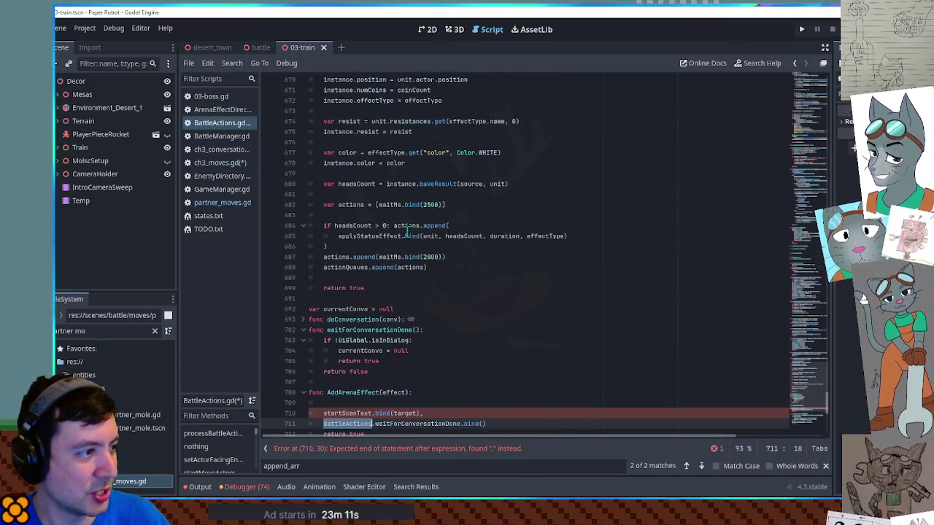
{"action": "key", "text": "Delete"}
{"action": "key", "text": "Delete"}
{"action": "scroll", "coordinate": [409, 240], "scroll_direction": "down", "scroll_amount": 3}
{"action": "left_click", "coordinate": [380, 309]}
{"action": "key", "text": "ctrl+v"}
- Change the append argument to [ and move the two bind calls, indented, inside that array
{"action": "double_click", "coordinate": [412, 309]}
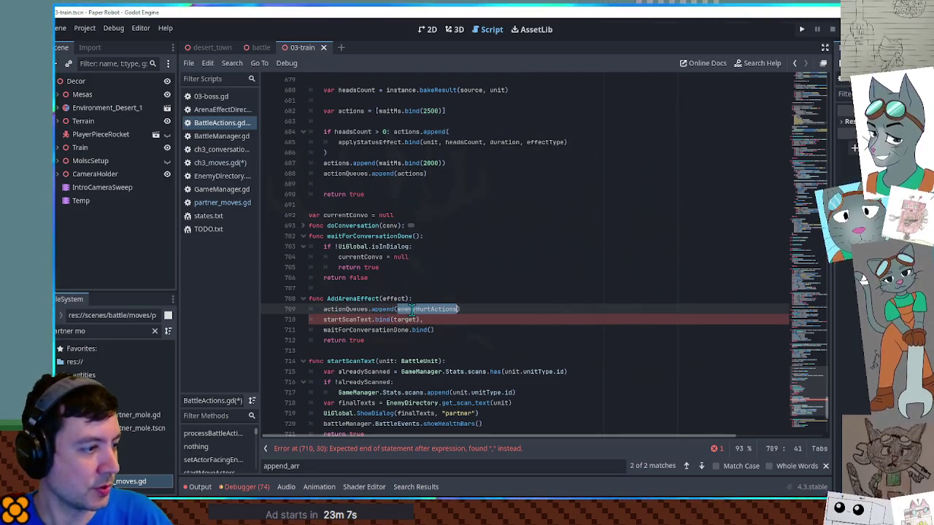
{"action": "type", "text": "["}
{"action": "key", "text": "Return"}
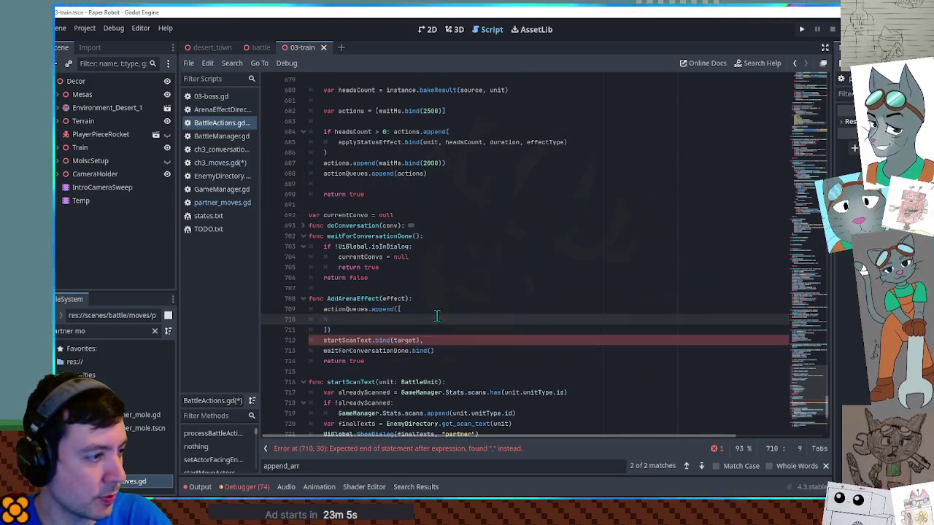
{"action": "mouse_move", "coordinate": [436, 351]}
{"action": "left_mouse_down"}
{"action": "mouse_move", "coordinate": [423, 336]}
{"action": "mouse_move", "coordinate": [427, 310]}
{"action": "left_mouse_up"}
{"action": "key", "text": "ctrl+x"}
{"action": "key", "text": "ctrl+v"}
{"action": "left_click_drag", "start_coordinate": [324, 320], "coordinate": [453, 330]}
{"action": "key", "text": "Tab"}
{"action": "left_click", "coordinate": [395, 340]}
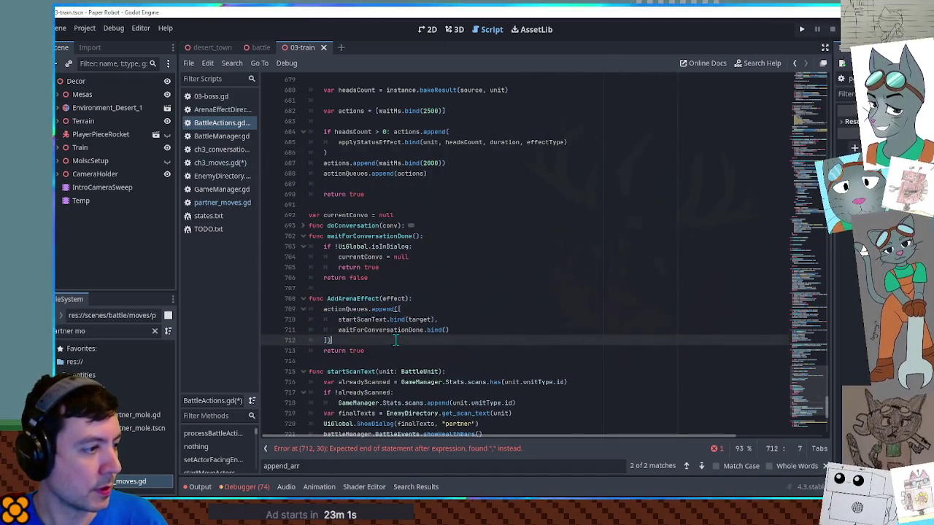
{"action": "double_click", "coordinate": [403, 298]}
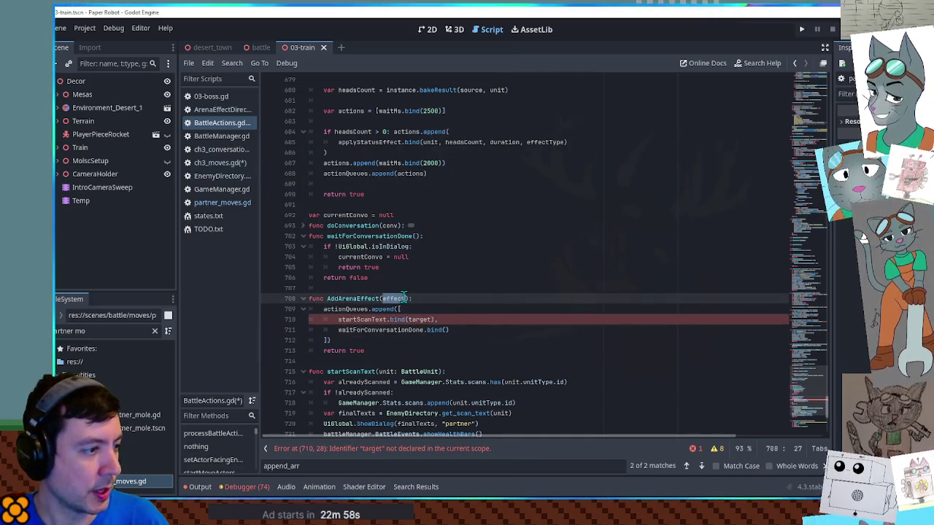
{"action": "left_click", "coordinate": [217, 162]}
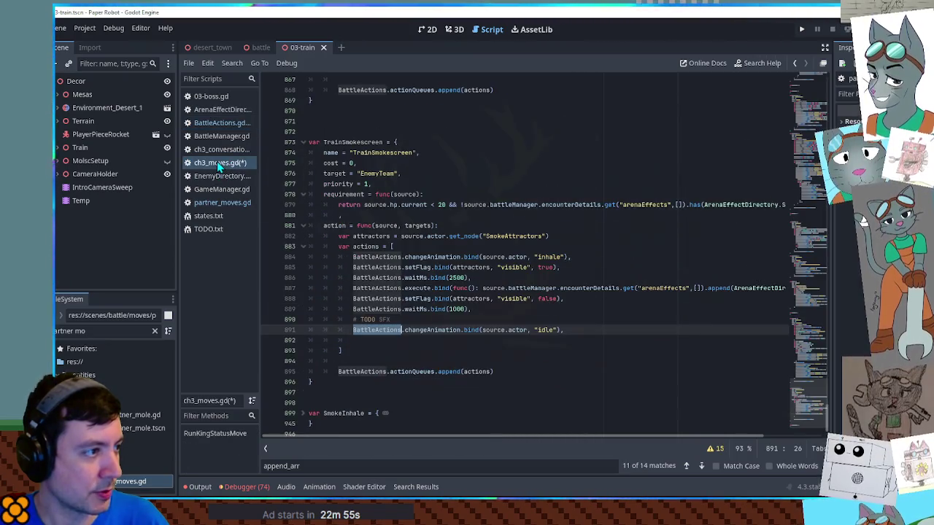
{"action": "left_click", "coordinate": [212, 111]}
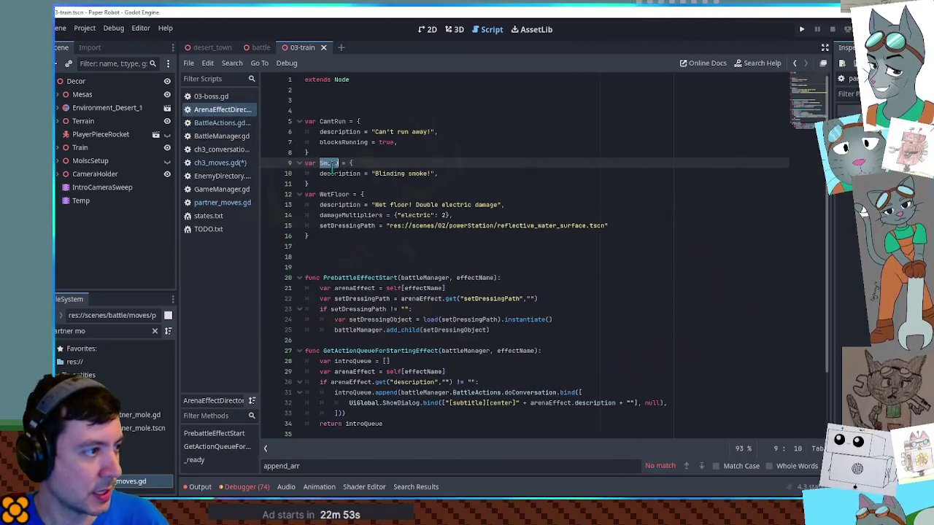
{"action": "double_click", "coordinate": [334, 174]}
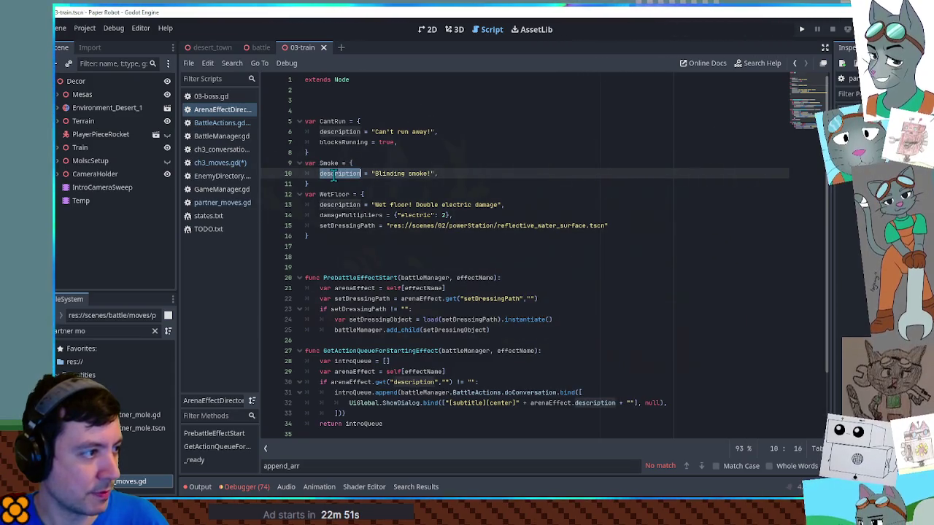
{"action": "left_click", "coordinate": [215, 162]}
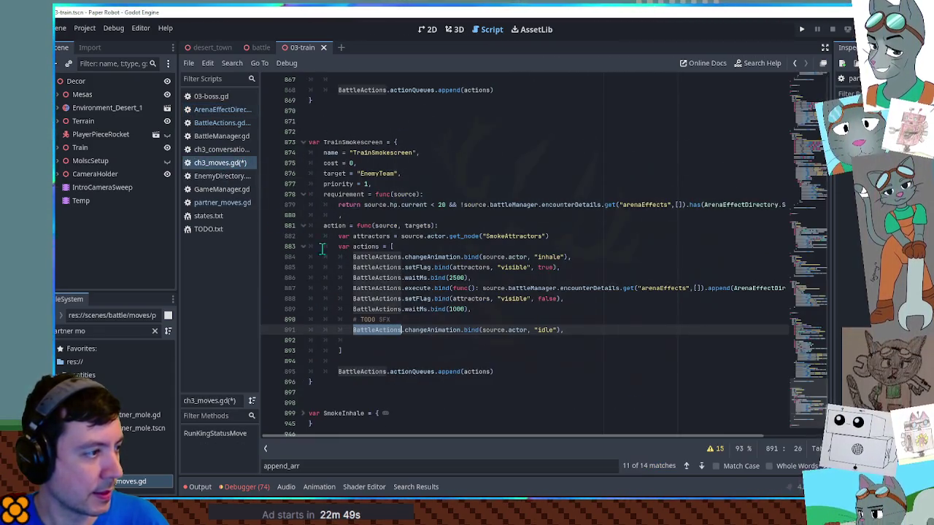
{"action": "left_click", "coordinate": [209, 109]}
{"action": "left_click", "coordinate": [213, 122]}
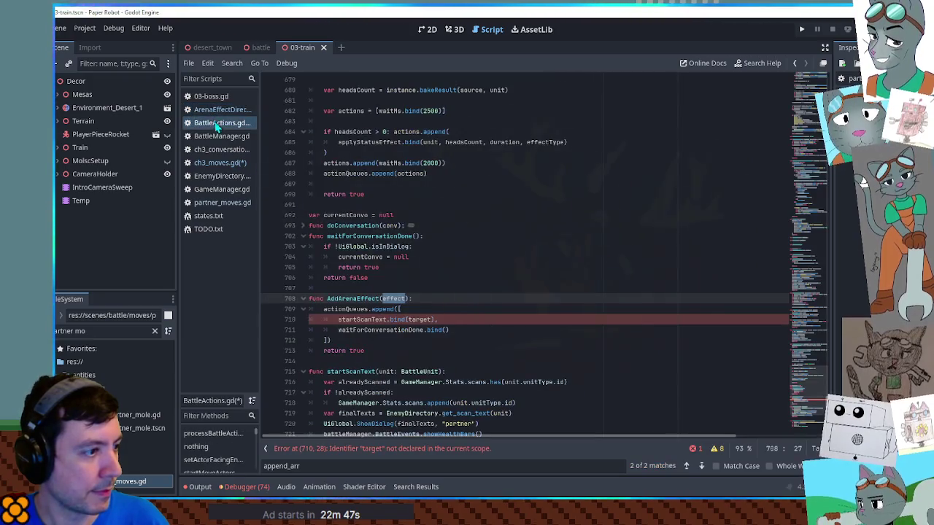
{"action": "double_click", "coordinate": [421, 321]}
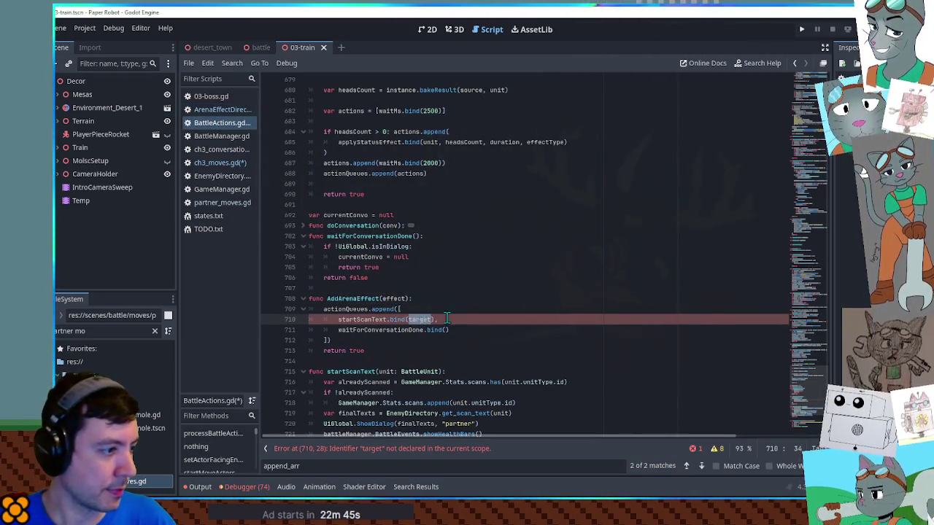
{"action": "left_click", "coordinate": [450, 304]}
{"action": "key", "text": "Up"}
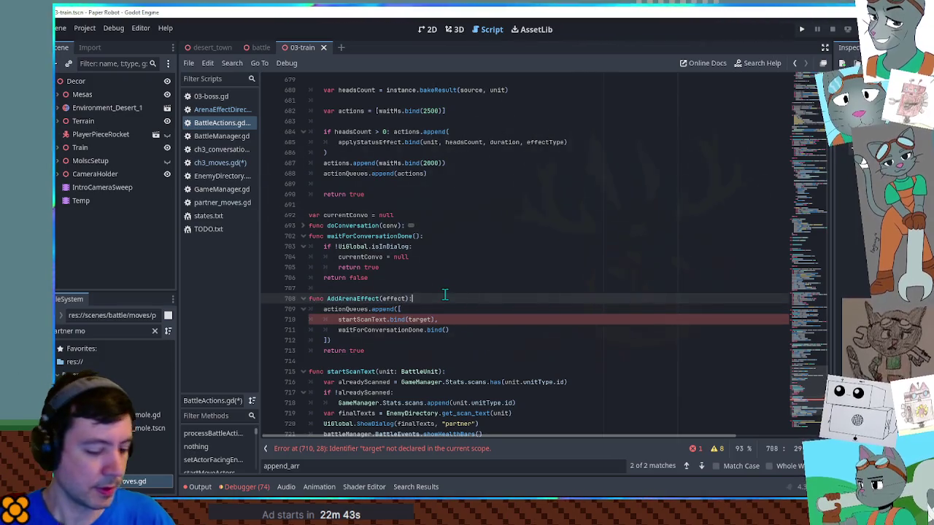
- Add 'var text = effect.description' and copy the UiGlobal.ShowDialog line from startScanText
{"action": "key", "text": "Return"}
{"action": "type", "text": "var text = effect.description"}
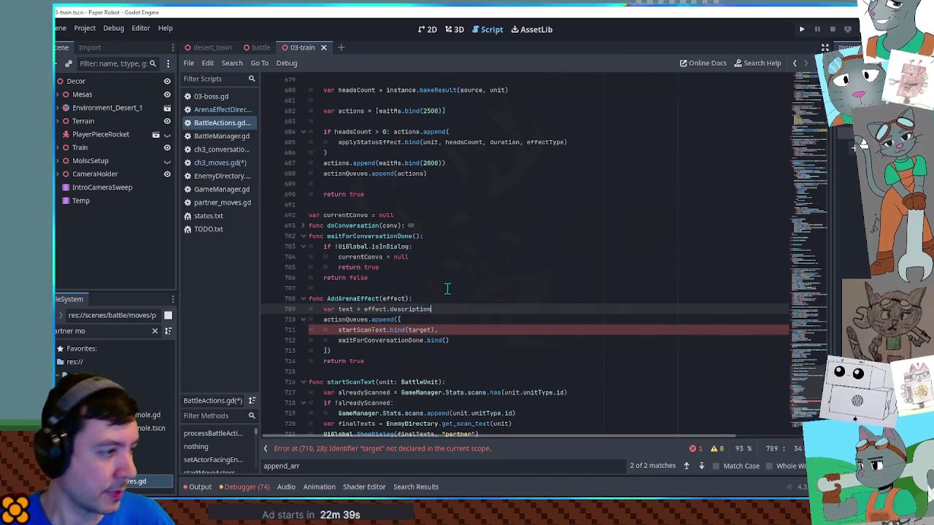
{"action": "double_click", "coordinate": [365, 330]}
{"action": "scroll", "coordinate": [367, 334], "scroll_direction": "down", "scroll_amount": 4}
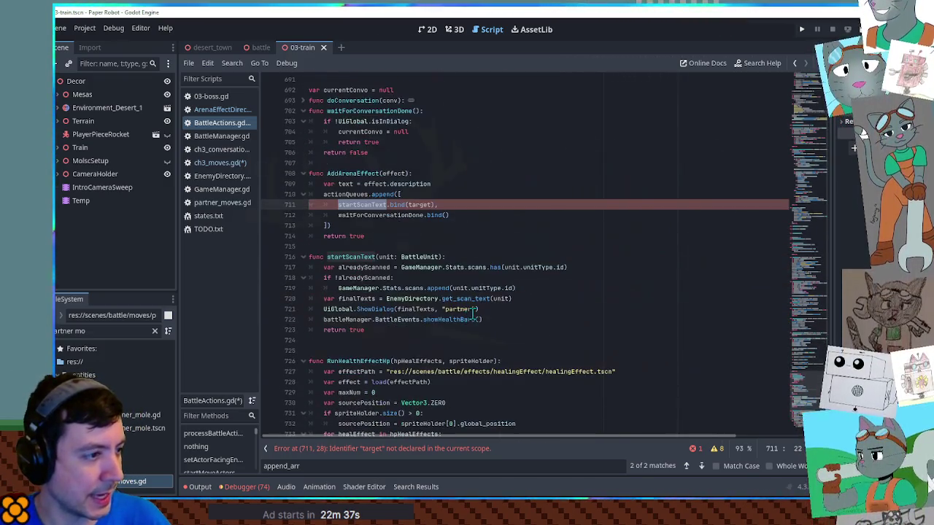
{"action": "left_click", "coordinate": [351, 310]}
{"action": "key", "text": "shift+End"}
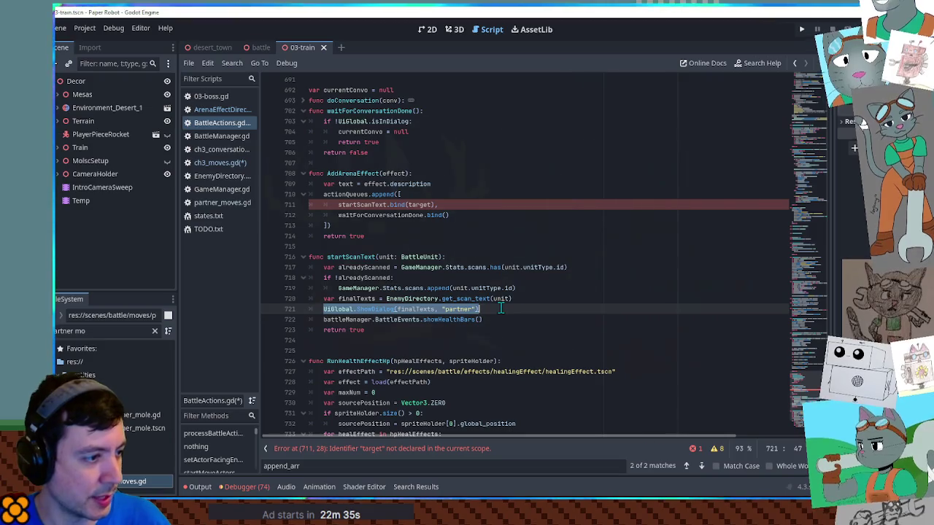
{"action": "left_click_drag", "start_coordinate": [324, 309], "coordinate": [493, 308]}
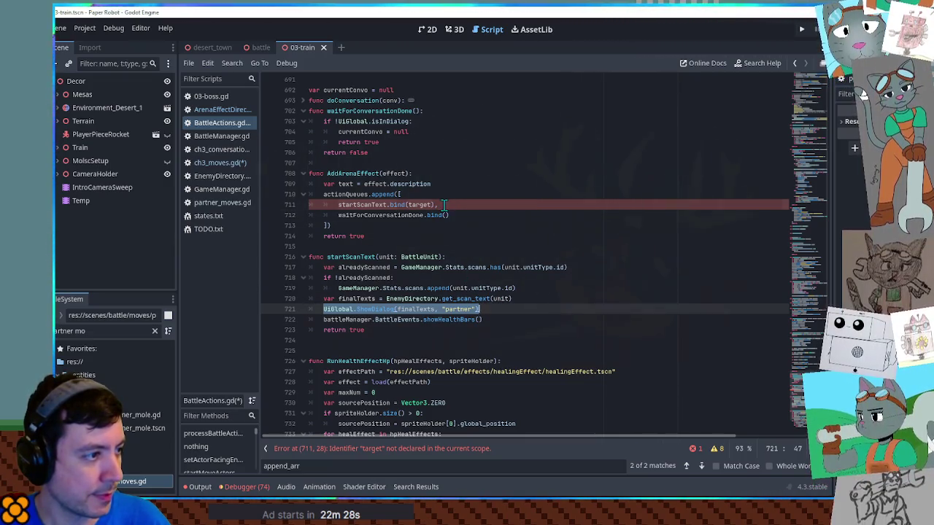
- Paste the ShowDialog call into AddArenaEffect, directly below the description variable
{"action": "left_click", "coordinate": [442, 194]}
{"action": "key", "text": "ctrl+v"}
{"action": "key", "text": "ctrl+z"}
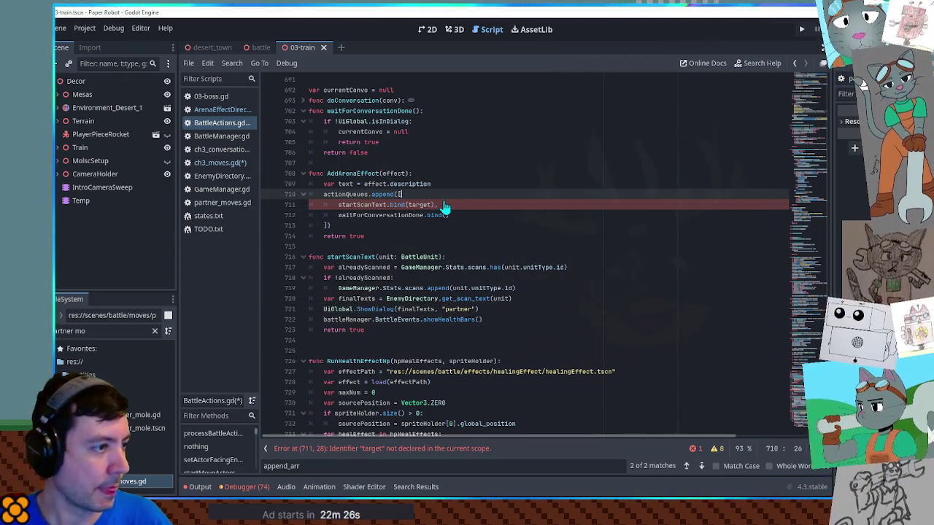
{"action": "key", "text": "Return"}
{"action": "key", "text": "ctrl+v"}
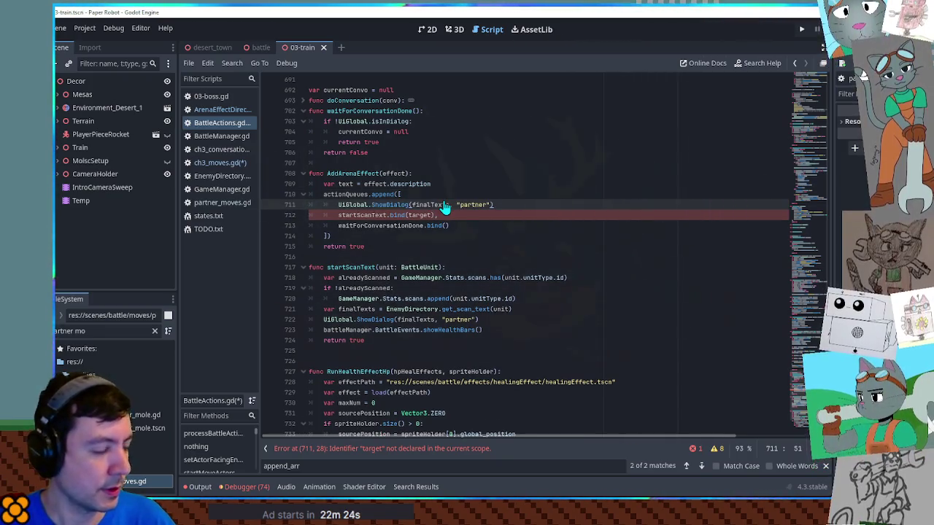
{"action": "type", "text": ","}
{"action": "double_click", "coordinate": [390, 205]}
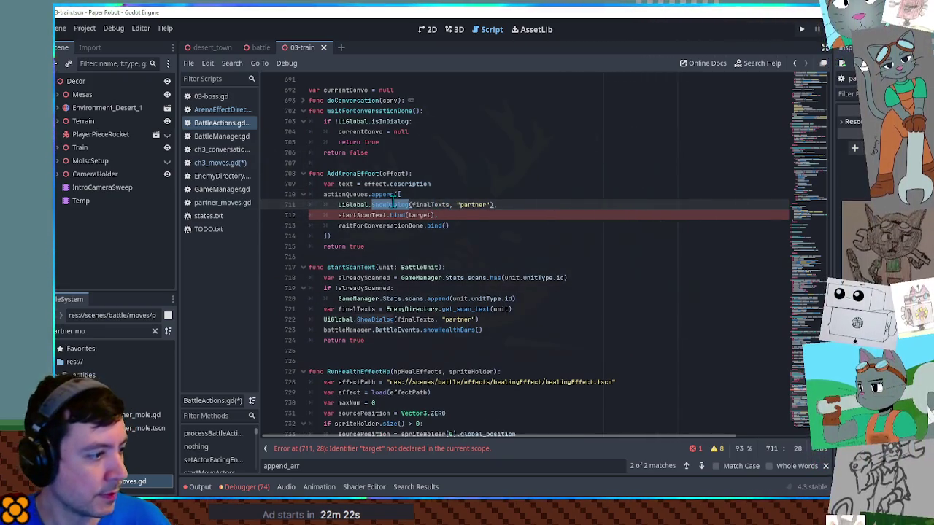
{"action": "left_click", "coordinate": [508, 204]}
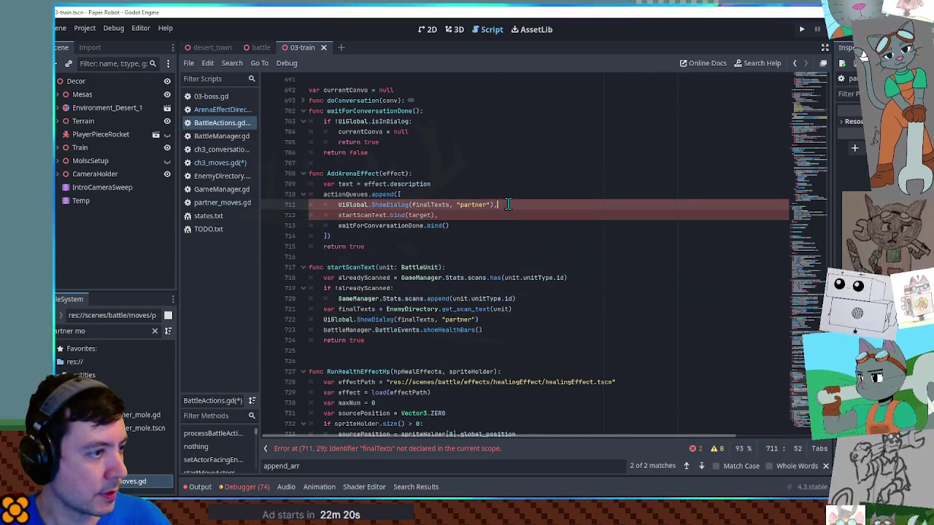
{"action": "left_click_drag", "start_coordinate": [496, 205], "coordinate": [335, 205]}
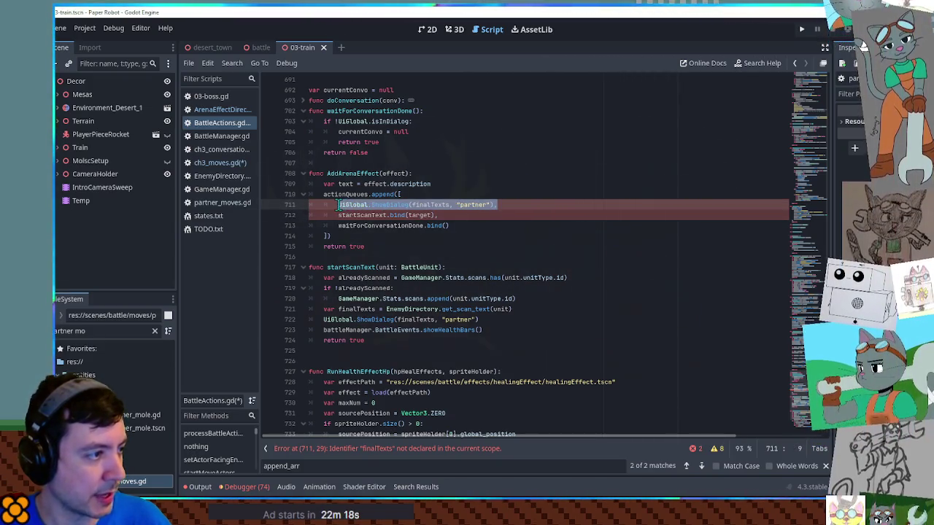
{"action": "key", "text": "ctrl+x"}
{"action": "left_click", "coordinate": [466, 180]}
{"action": "key", "text": "Return"}
{"action": "key", "text": "ctrl+v"}
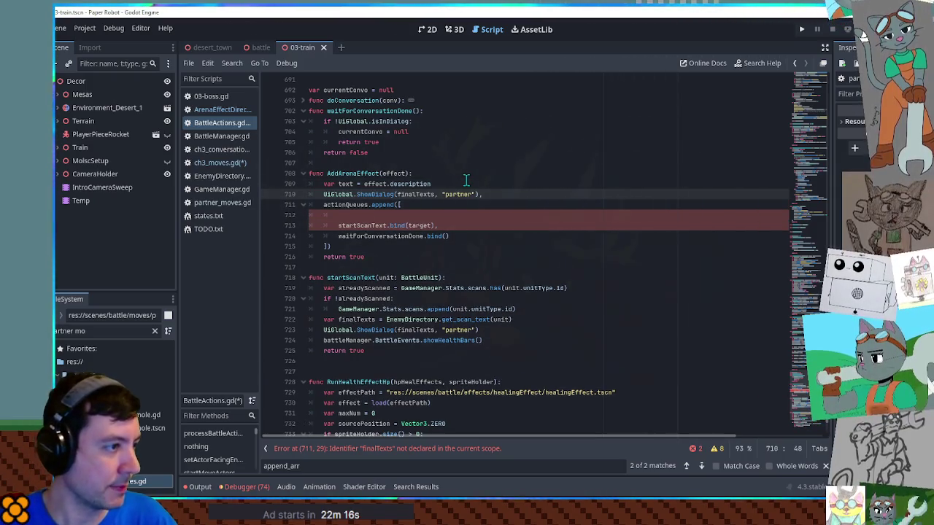
- Replace finalTexts with [effect.description] in the ShowDialog call, then open BattleManager.gd
{"action": "double_click", "coordinate": [394, 184]}
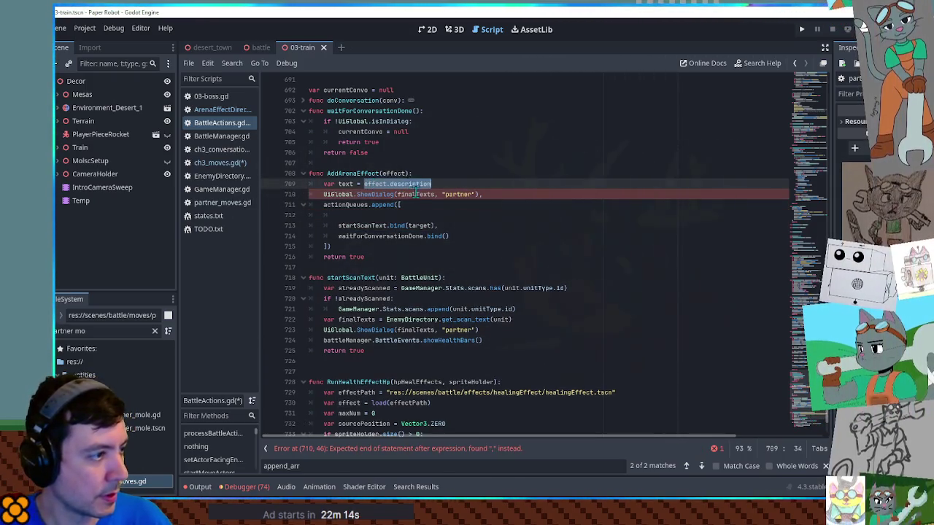
{"action": "double_click", "coordinate": [416, 194]}
{"action": "key", "text": "BackSpace"}
{"action": "type", "text": "[effect.description"}
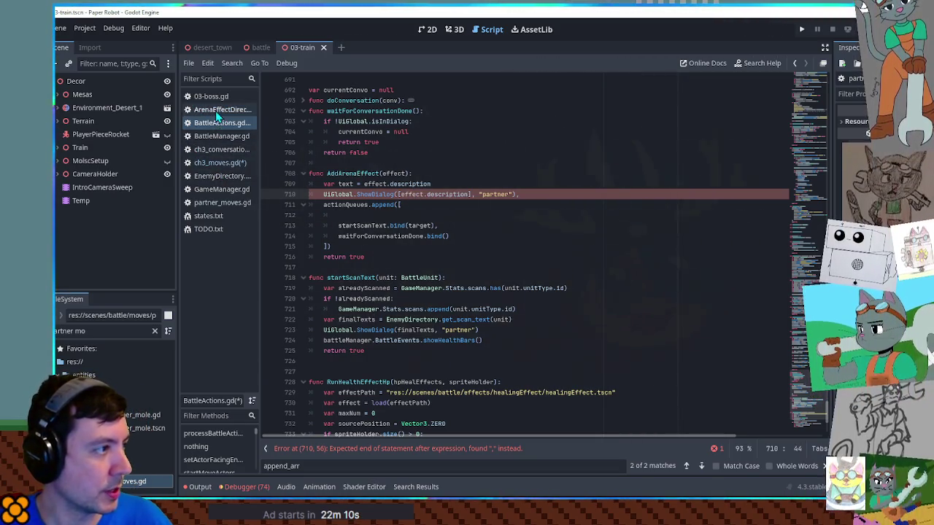
{"action": "left_click", "coordinate": [215, 137]}
- Search BattleManager.gd for 'arena' to find the ArenaEffectDirectory.GetActionQueueForStartingEffect call on line 118
{"action": "left_click", "coordinate": [602, 249]}
{"action": "key", "text": "ctrl+f"}
{"action": "type", "text": "arena"}
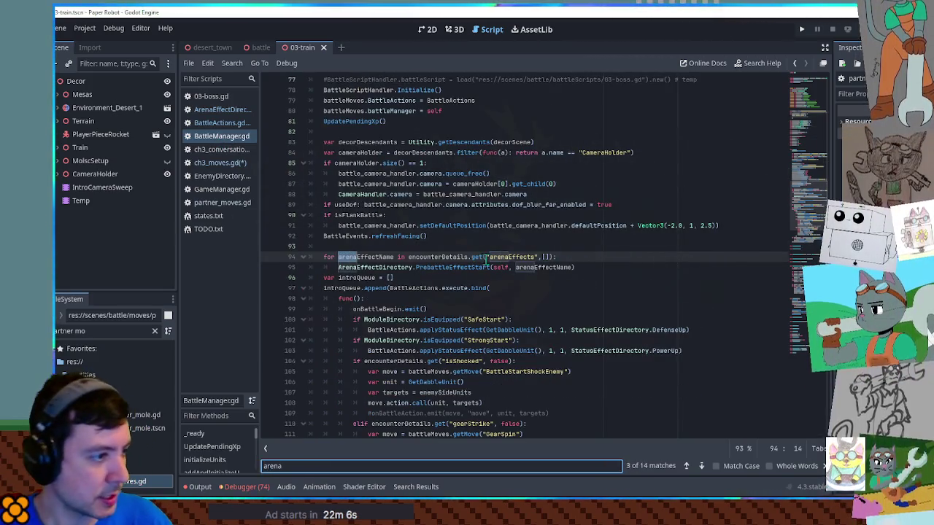
{"action": "double_click", "coordinate": [456, 268]}
{"action": "scroll", "coordinate": [456, 270], "scroll_direction": "down", "scroll_amount": 6}
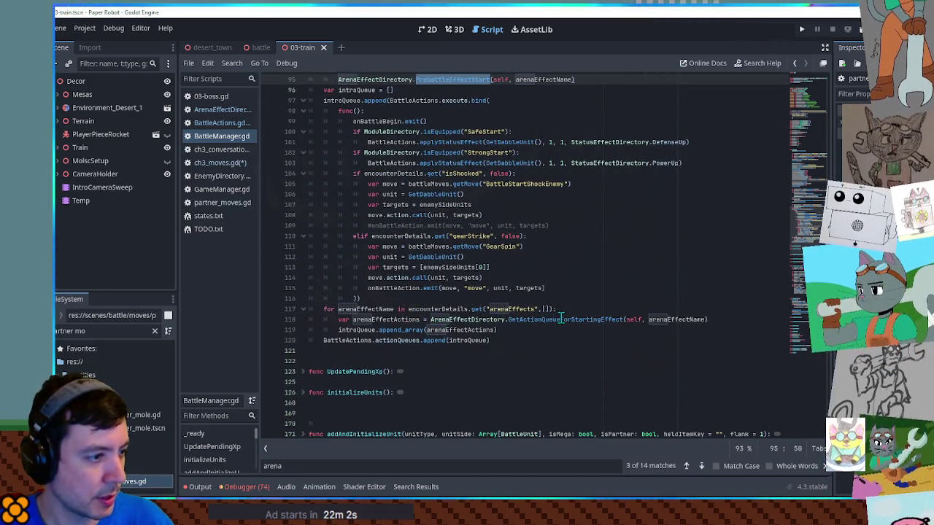
{"action": "double_click", "coordinate": [467, 318]}
{"action": "double_click", "coordinate": [540, 319]}
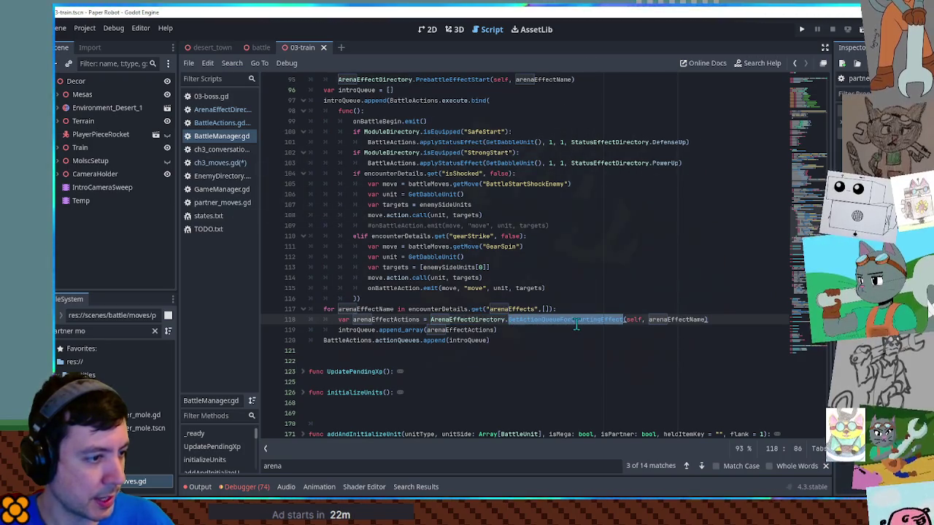
{"action": "double_click", "coordinate": [356, 330]}
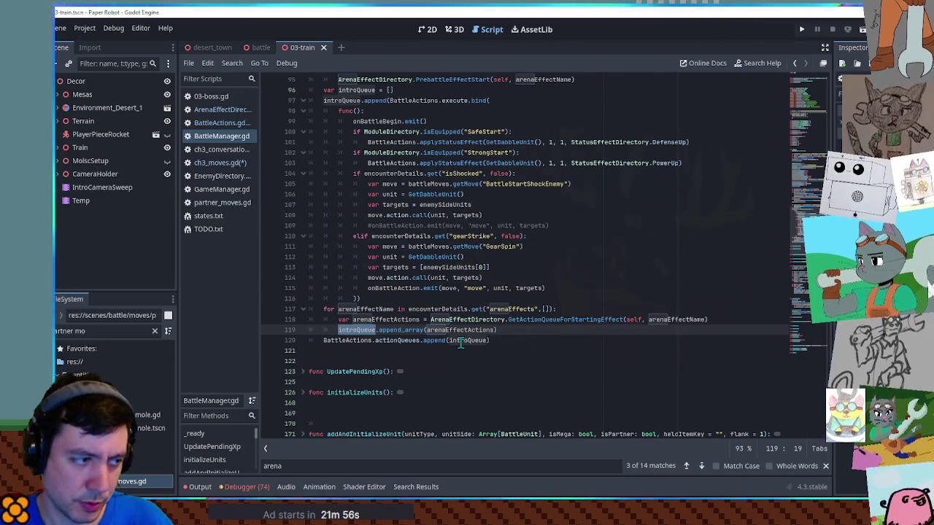
- Read the GetActionQueueForStartingEffect definition in ArenaEffectDirectory, then return to ch3_moves.gd
{"action": "left_click", "coordinate": [578, 320], "text": "ctrl"}
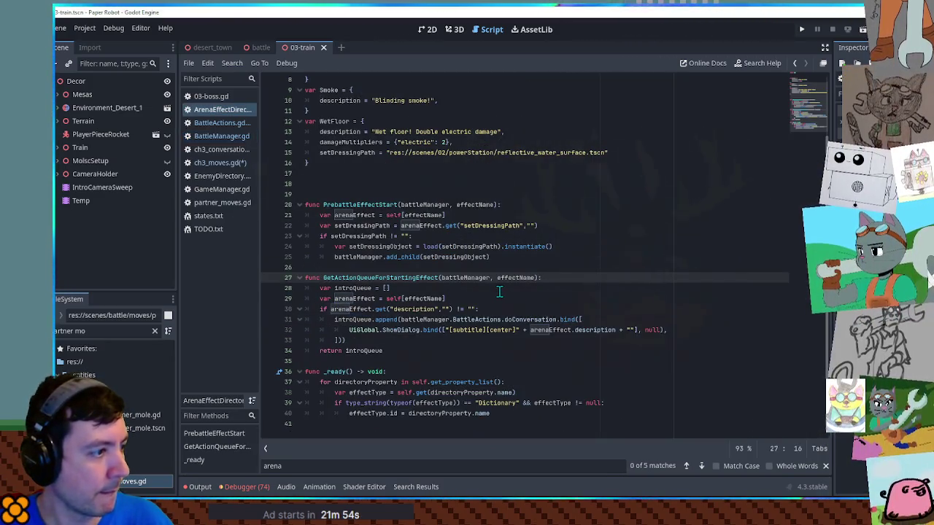
{"action": "double_click", "coordinate": [373, 281]}
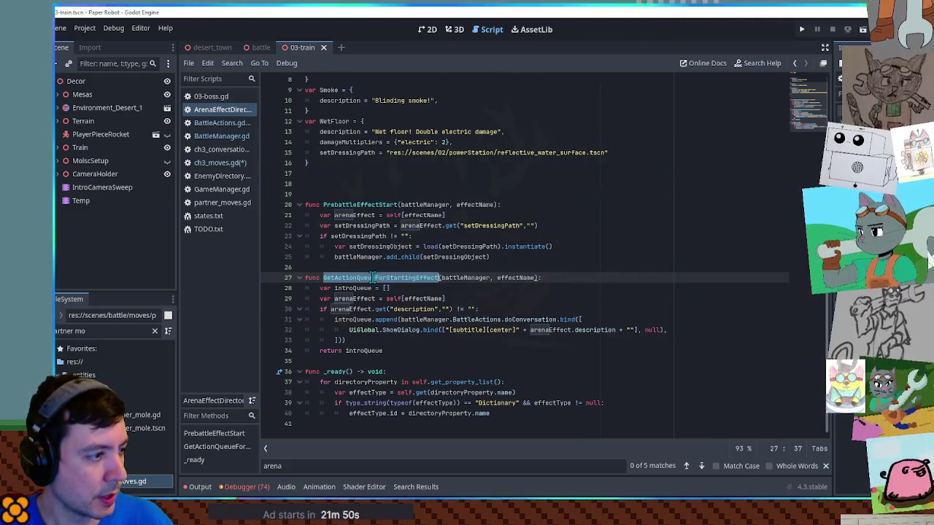
{"action": "left_click", "coordinate": [538, 279], "text": "shift"}
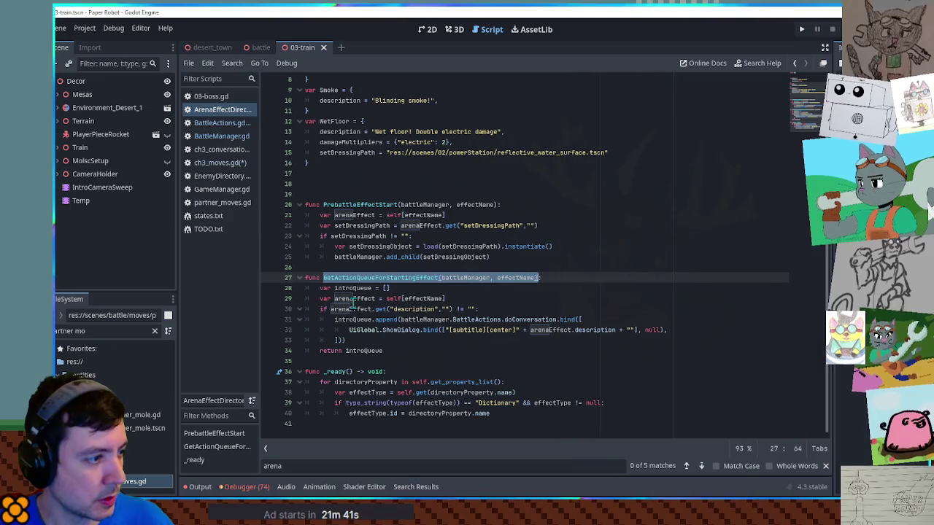
{"action": "double_click", "coordinate": [354, 300]}
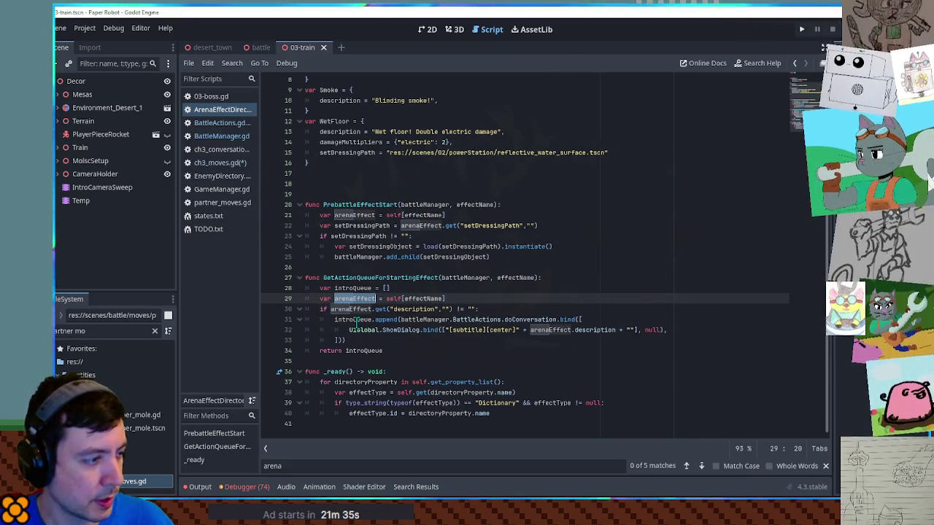
{"action": "double_click", "coordinate": [356, 321]}
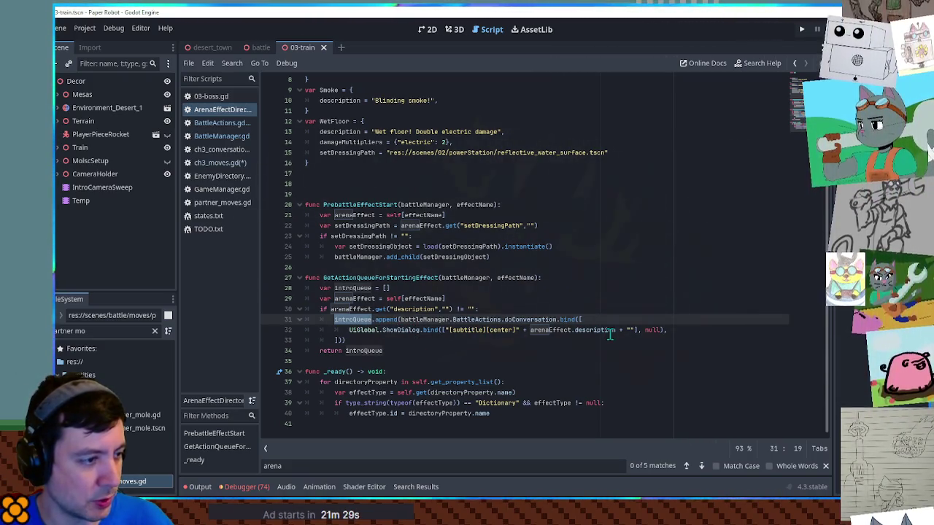
{"action": "left_click", "coordinate": [209, 163]}
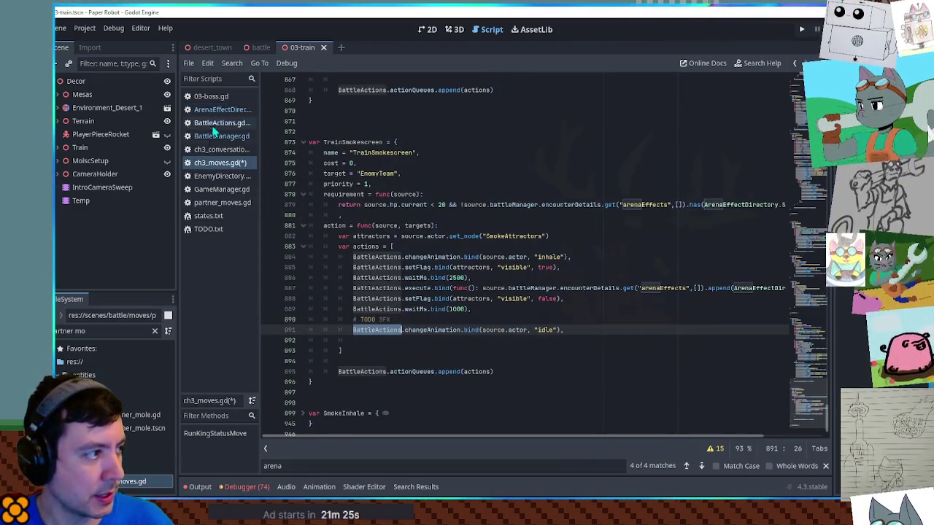
- In BattleActions.gd's AddArenaEffect, paste the GetActionQueueForStartingEffect call as 'var queue =' on line 711
{"action": "left_click", "coordinate": [216, 124]}
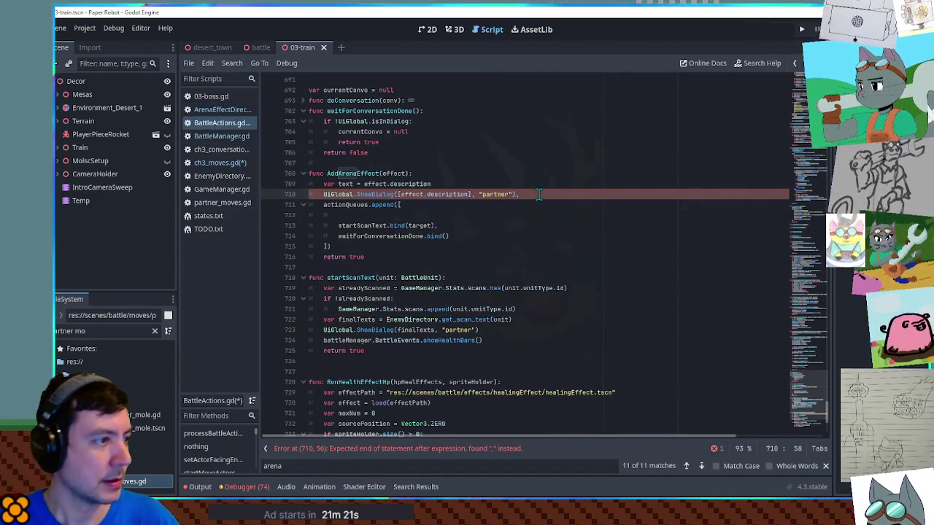
{"action": "key", "text": "End"}
{"action": "key", "text": "Return"}
{"action": "key", "text": "ctrl+v"}
{"action": "left_click", "coordinate": [328, 204]}
{"action": "type", "text": "v"}
{"action": "key", "text": "Escape"}
{"action": "key", "text": "BackSpace"}
{"action": "key", "text": "Left"}
{"action": "type", "text": "var queue ="}
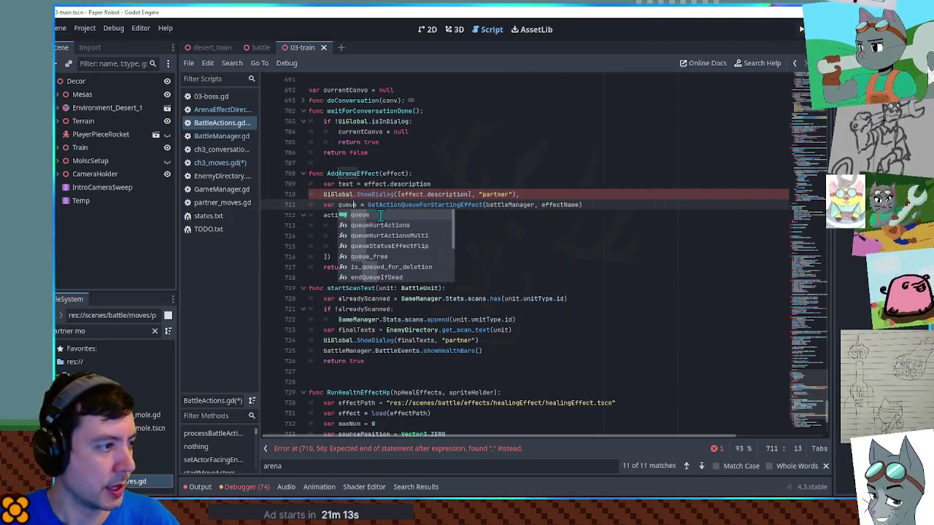
{"action": "key", "text": "End"}
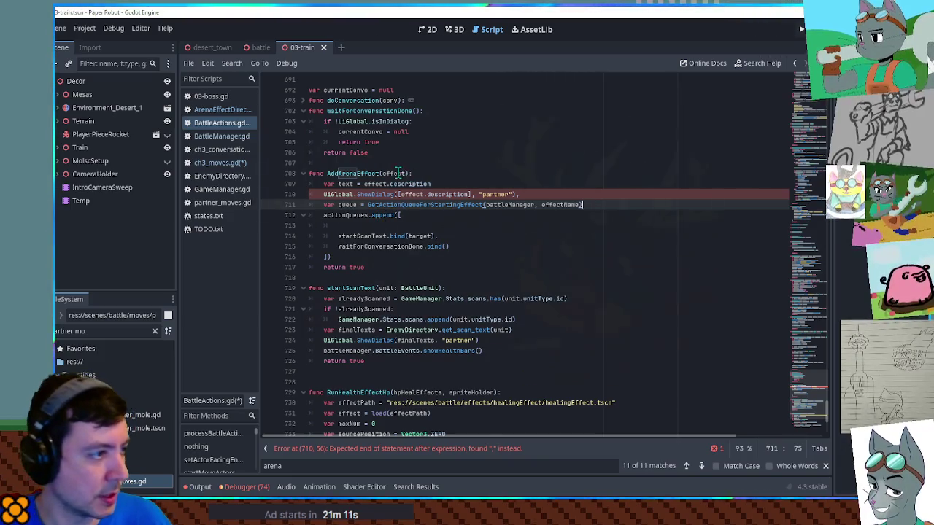
- Check the effect parameter and battleManager against the TrainSmokescreen code for the call's arguments
{"action": "double_click", "coordinate": [399, 173]}
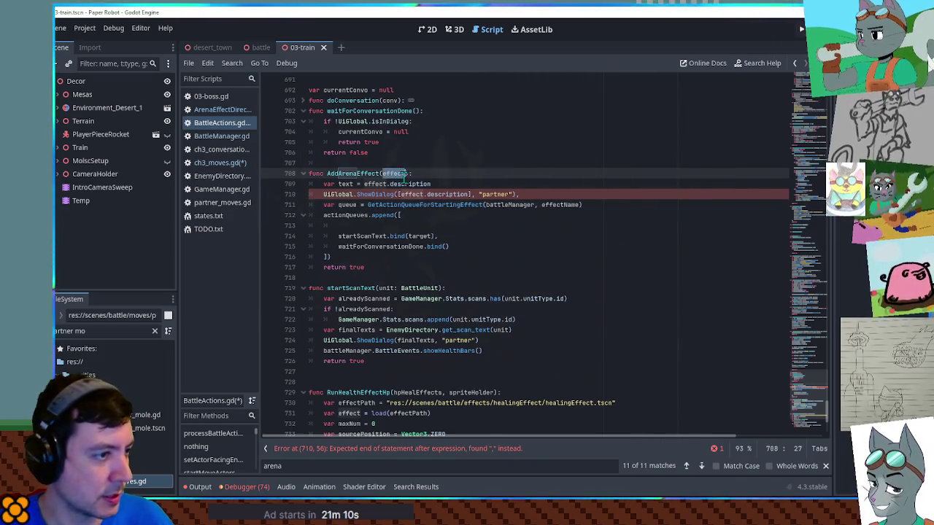
{"action": "left_click", "coordinate": [560, 205]}
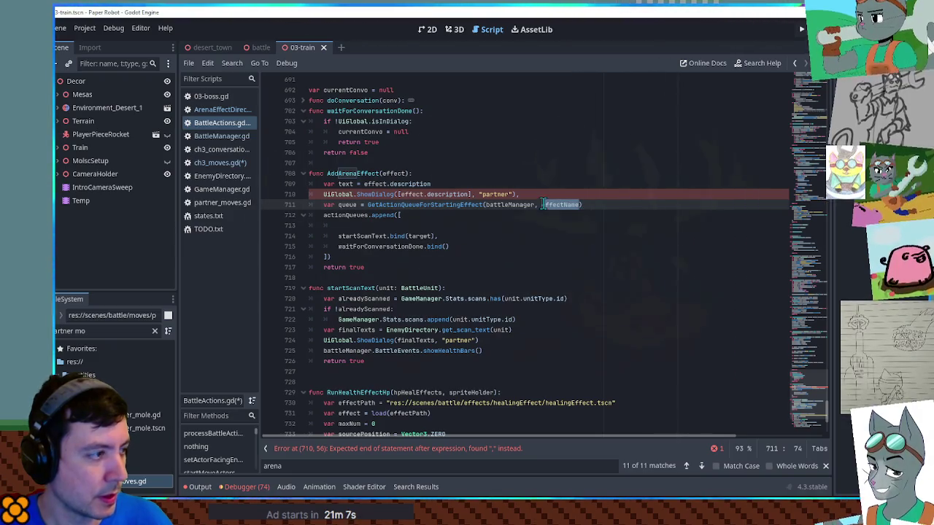
{"action": "left_click", "coordinate": [216, 165]}
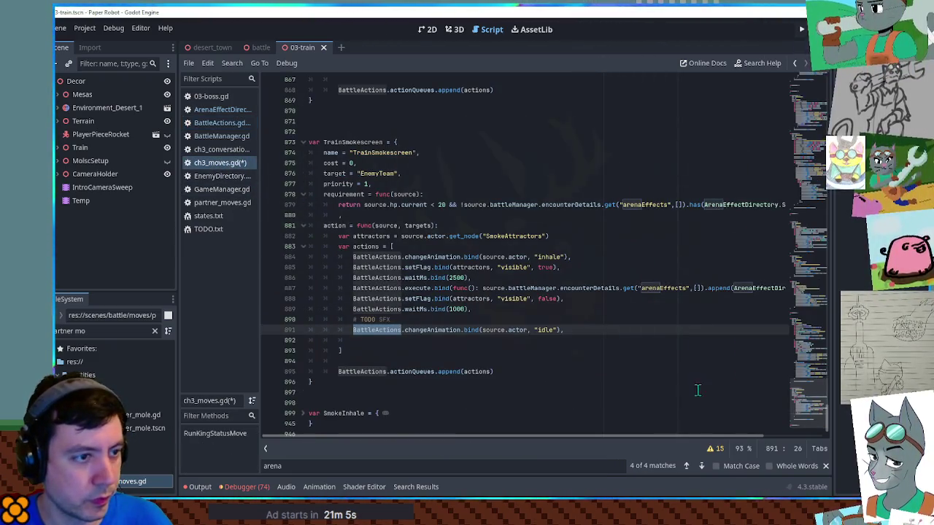
{"action": "left_click_drag", "start_coordinate": [707, 436], "coordinate": [778, 436]}
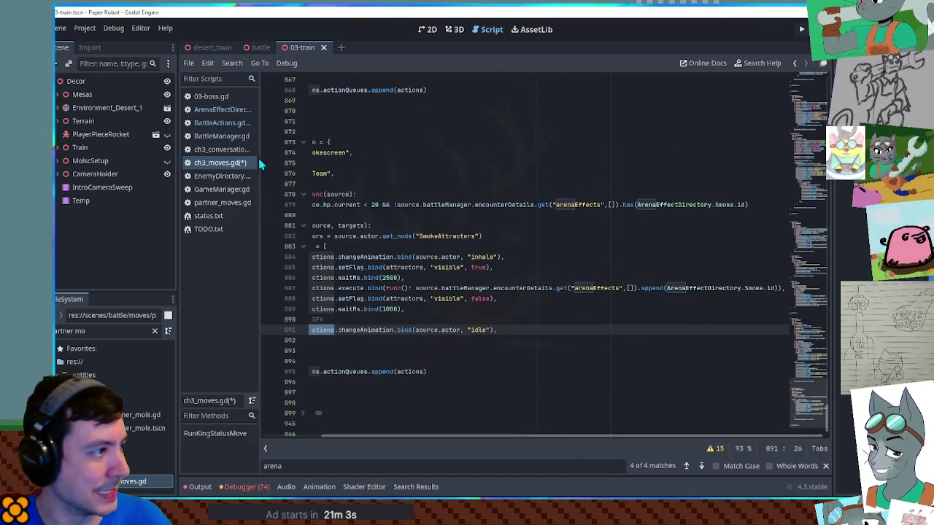
{"action": "left_click", "coordinate": [218, 121]}
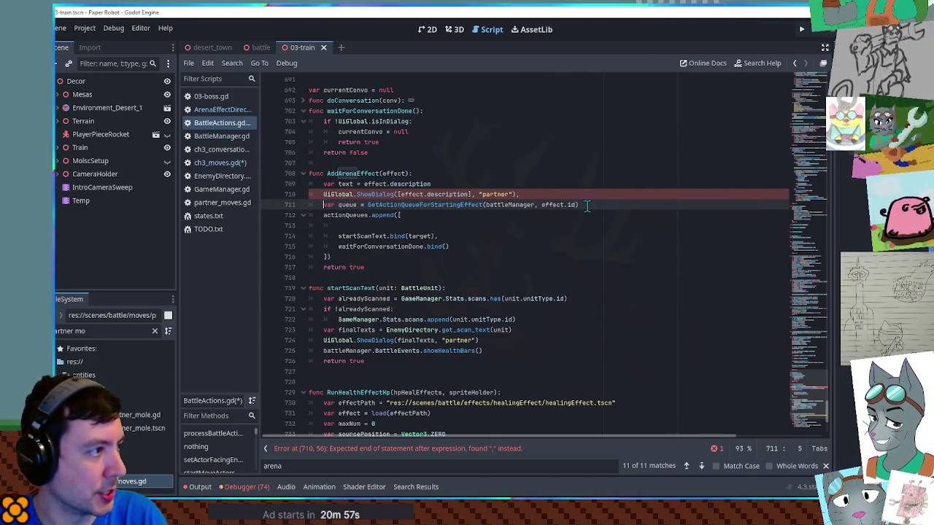
{"action": "double_click", "coordinate": [505, 204]}
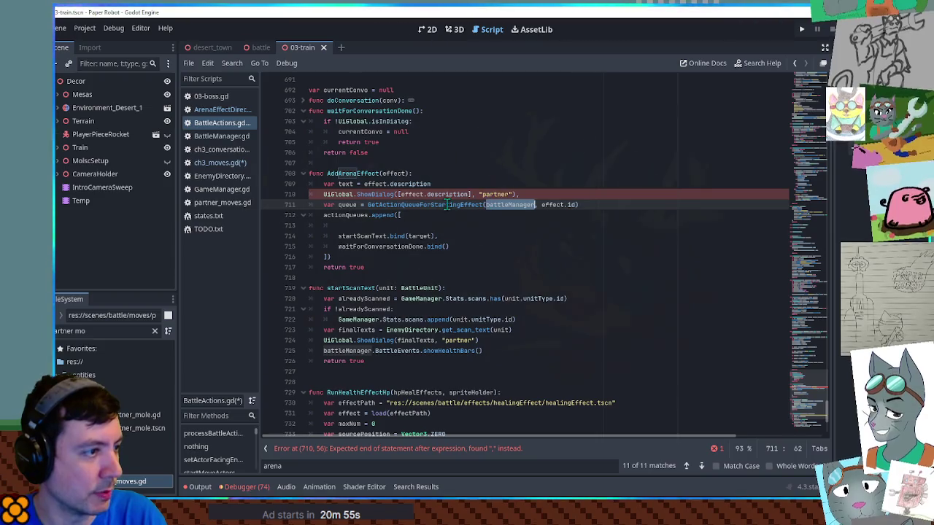
{"action": "double_click", "coordinate": [349, 205]}
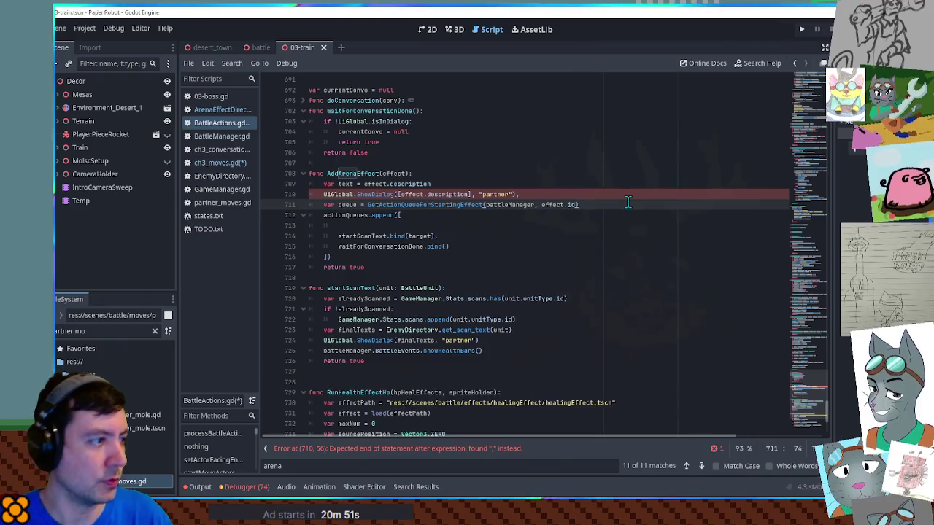
- Append waitForConversationDone.bind() to queue and replace the old inline action list with queue
{"action": "key", "text": "Return"}
{"action": "type", "text": "queue.append("}
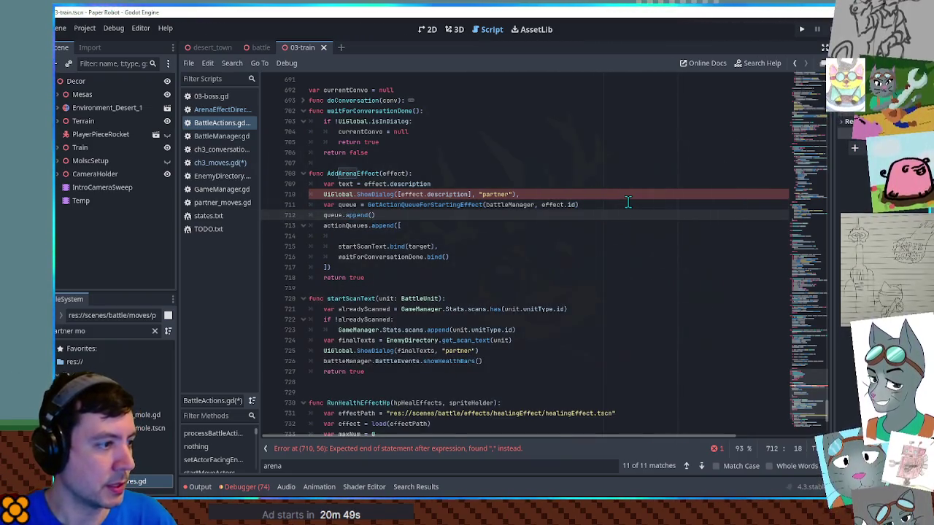
{"action": "key", "text": "Return"}
{"action": "left_click", "coordinate": [361, 278]}
{"action": "left_click_drag", "start_coordinate": [338, 278], "coordinate": [449, 278]}
{"action": "key", "text": "ctrl+c"}
{"action": "left_click", "coordinate": [399, 215]}
{"action": "key", "text": "ctrl+v"}
{"action": "key", "text": "Delete"}
{"action": "key", "text": "Delete"}
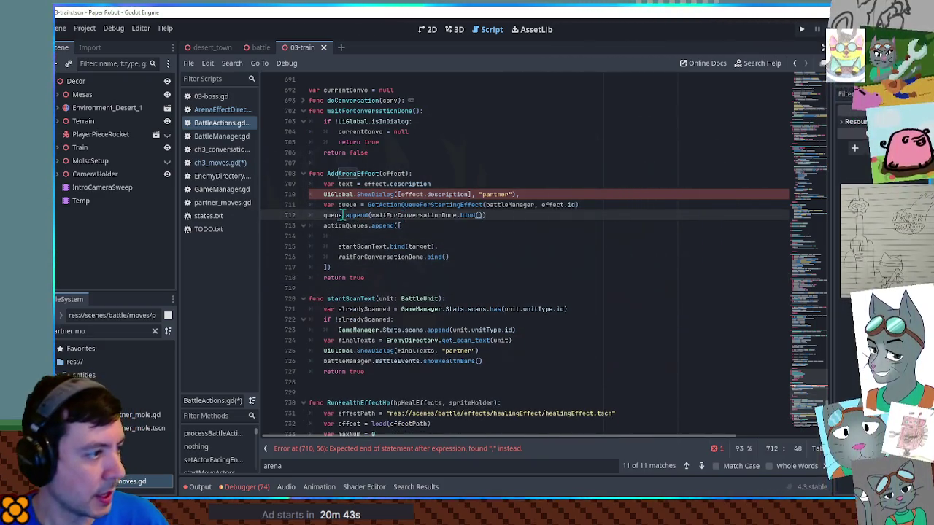
{"action": "mouse_move", "coordinate": [401, 226]}
{"action": "left_mouse_down"}
{"action": "mouse_move", "coordinate": [384, 257]}
{"action": "mouse_move", "coordinate": [327, 267]}
{"action": "left_mouse_up"}
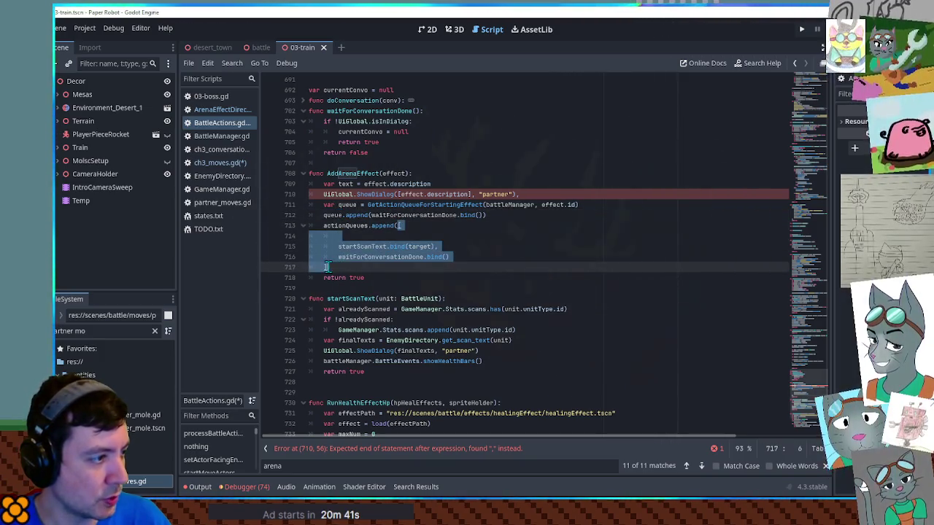
{"action": "type", "text": "queue"}
- Delete the UIGlobal.ShowDialog line and the unused text variable from AddArenaEffect
{"action": "left_click", "coordinate": [429, 194]}
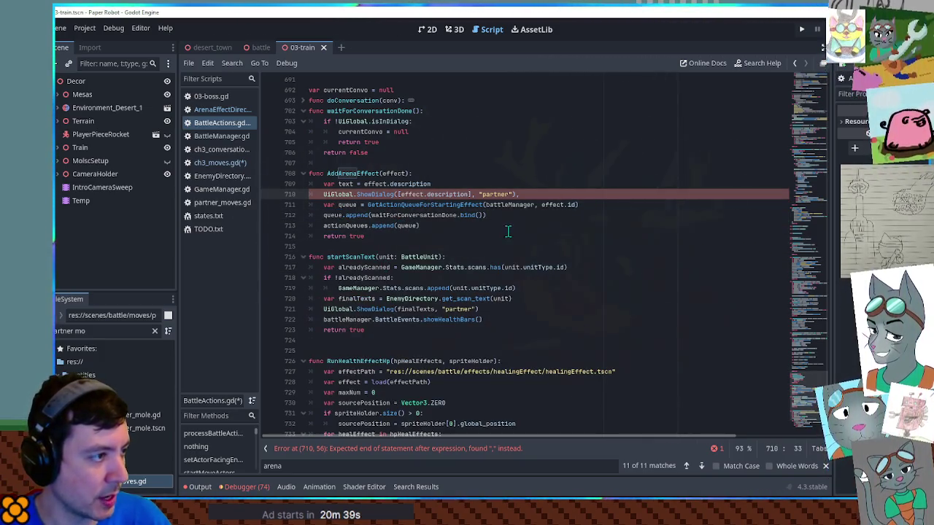
{"action": "key", "text": "ctrl+shift+k"}
{"action": "left_click", "coordinate": [406, 184]}
{"action": "key", "text": "ctrl+shift+k"}
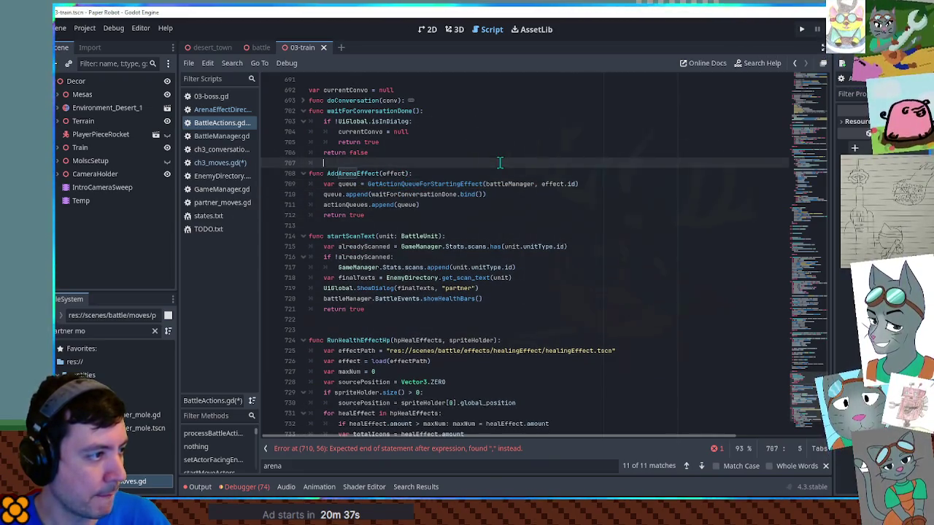
{"action": "double_click", "coordinate": [361, 174]}
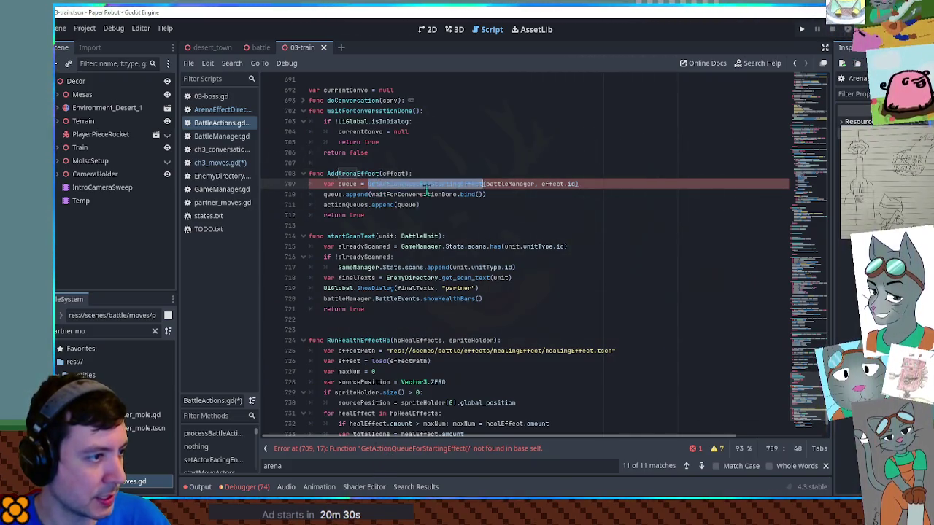
{"action": "double_click", "coordinate": [553, 184]}
- Prefix the call with 'ArenaEffectDirectory.' and save the scripts
{"action": "left_click", "coordinate": [223, 109]}
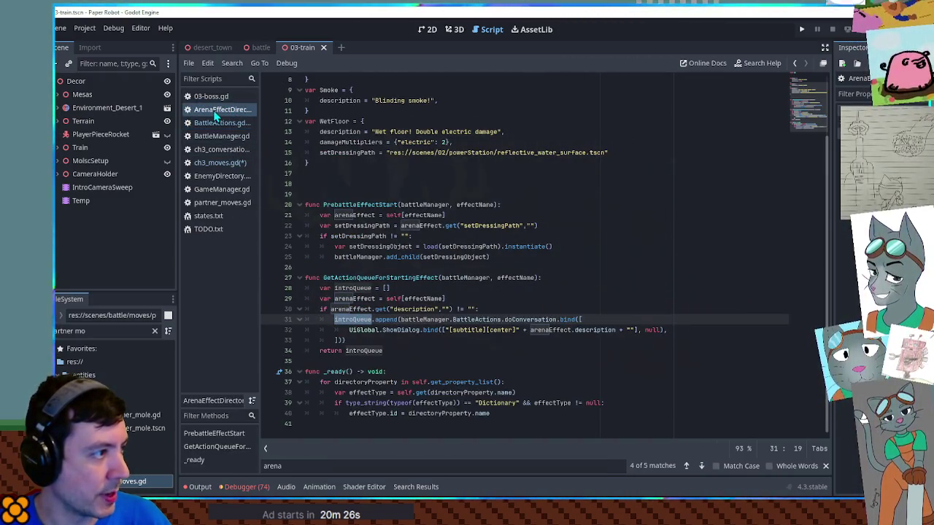
{"action": "left_click", "coordinate": [219, 162]}
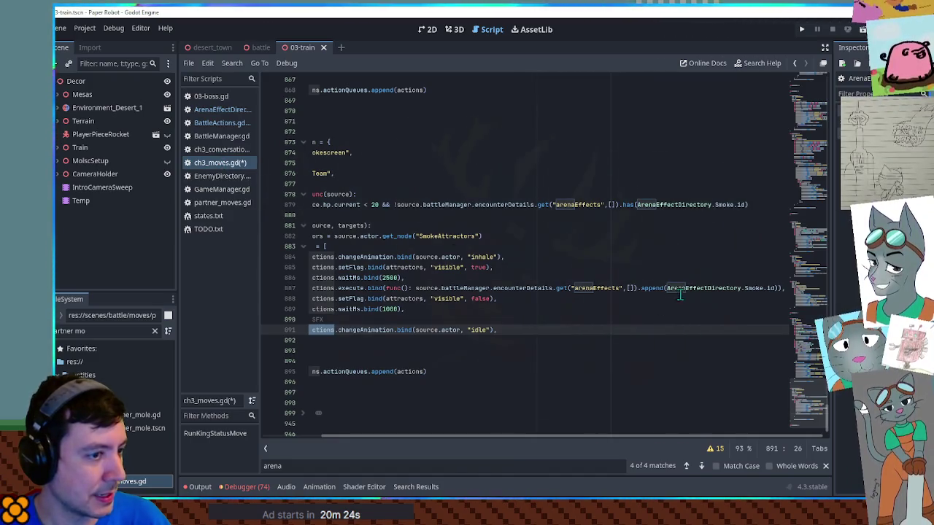
{"action": "double_click", "coordinate": [703, 288]}
{"action": "left_click", "coordinate": [217, 123]}
{"action": "left_click", "coordinate": [367, 184]}
{"action": "key", "text": "ctrl+v"}
{"action": "left_click", "coordinate": [444, 184]}
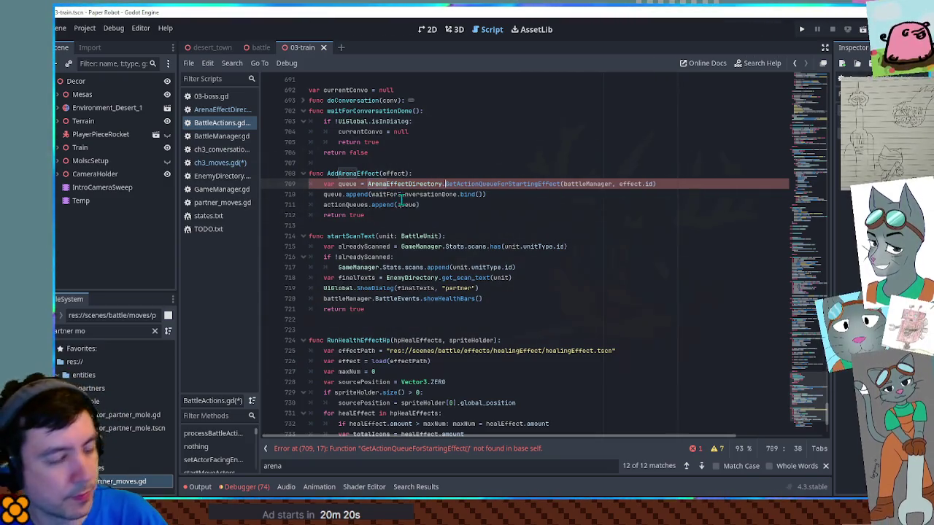
{"action": "type", "text": "."}
{"action": "left_click", "coordinate": [443, 153]}
{"action": "key", "text": "ctrl+s"}
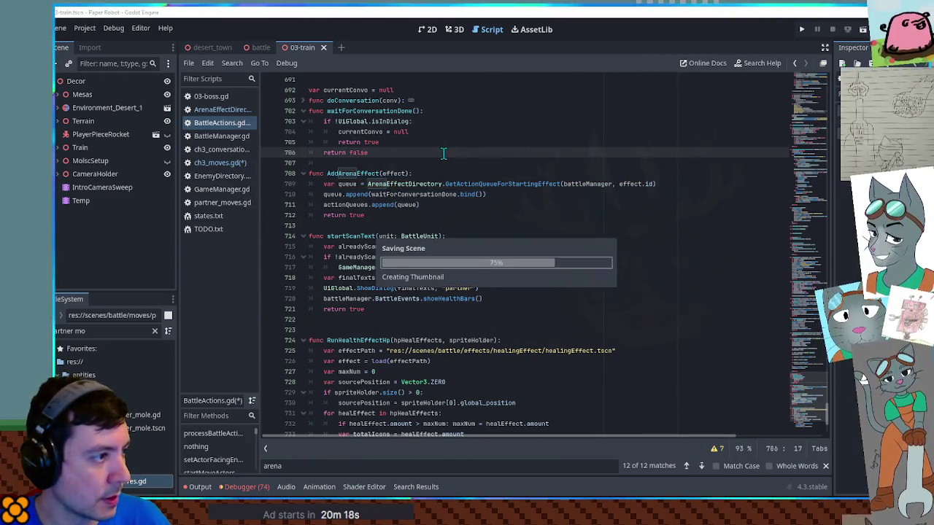
- Return to ch3_moves.gd at the TrainSmokescreen action list
{"action": "double_click", "coordinate": [355, 173]}
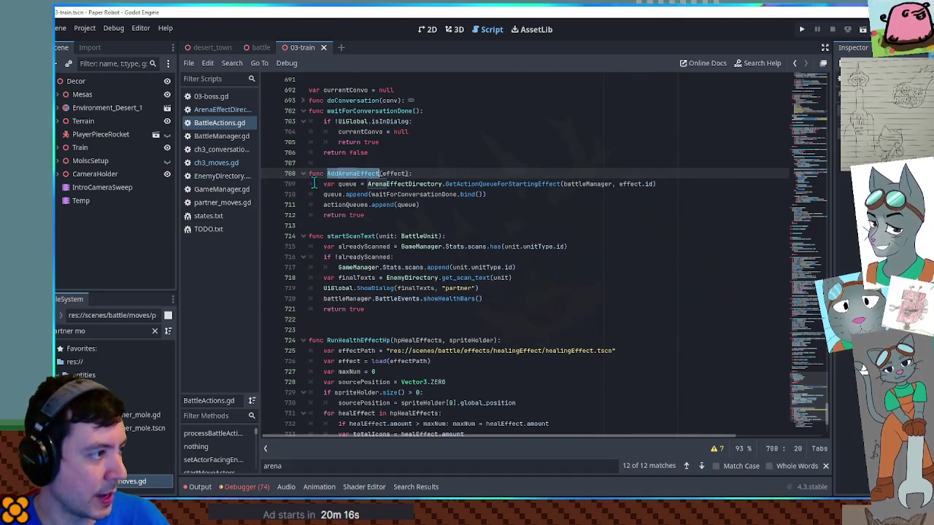
{"action": "left_click", "coordinate": [216, 162]}
{"action": "left_click", "coordinate": [286, 309]}
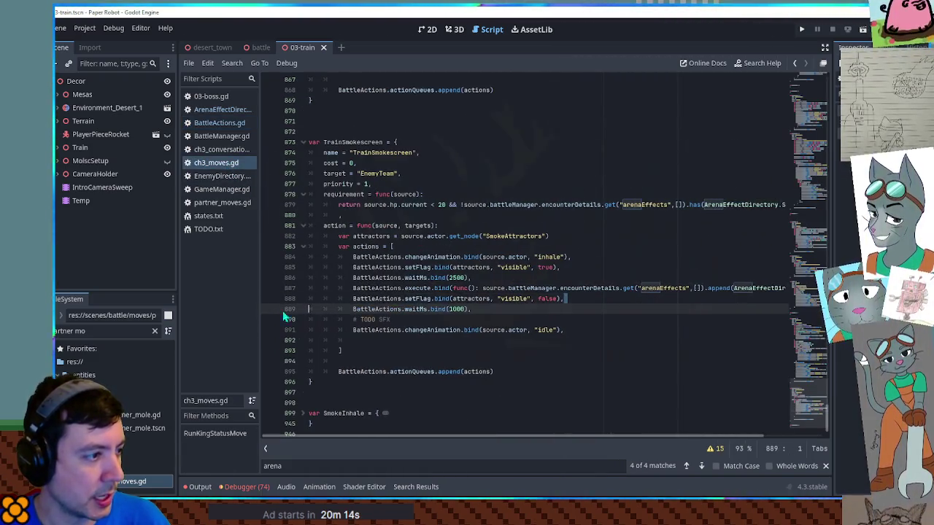
- Add BattleActions.AddArenaEffect.bind(ArenaEffectDirectory.Smoke) to TrainSmokescreen, deleting the old execute line
{"action": "left_click", "coordinate": [530, 279]}
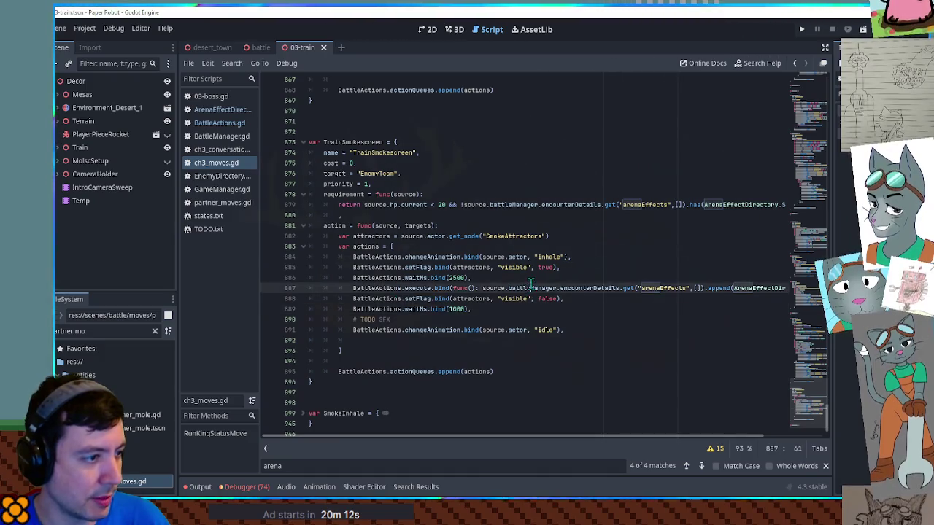
{"action": "key", "text": "Return"}
{"action": "type", "text": "BattleActions"}
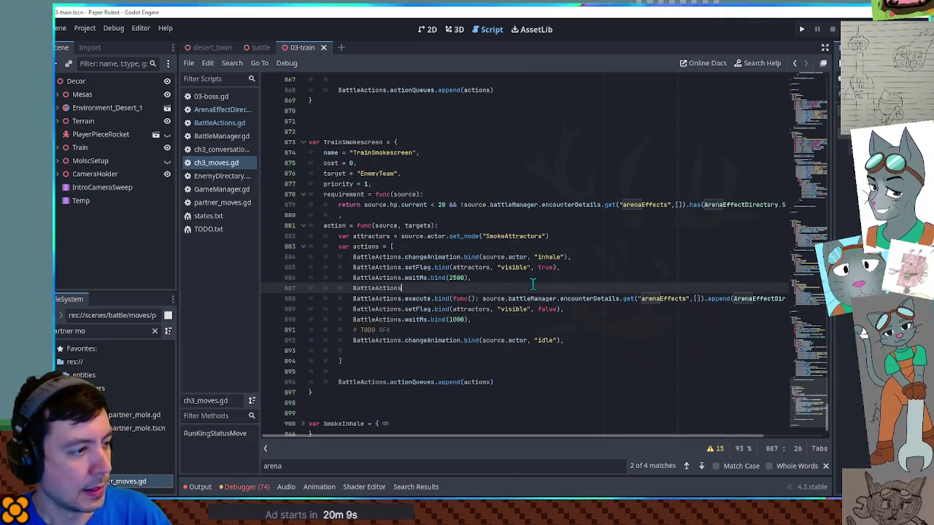
{"action": "type", "text": ".AddArenaEffect.bind("}
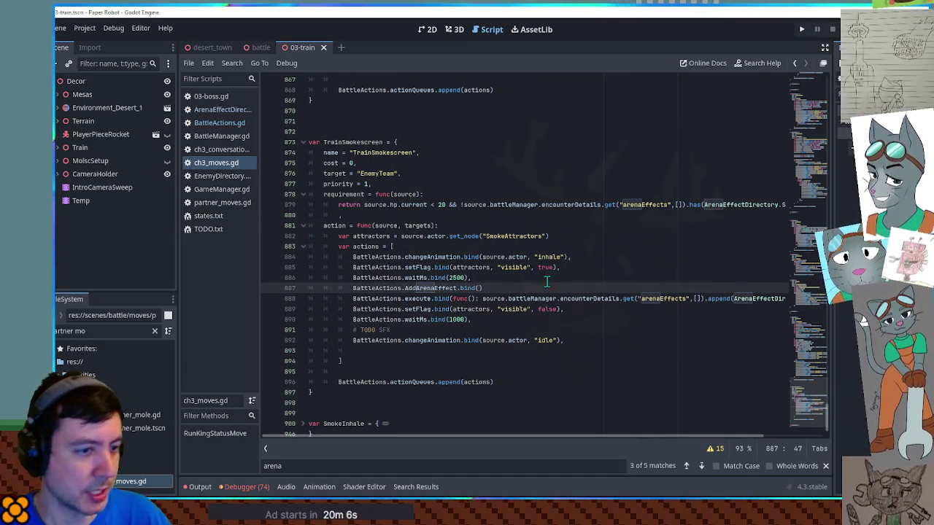
{"action": "mouse_move", "coordinate": [734, 299]}
{"action": "left_mouse_down"}
{"action": "mouse_move", "coordinate": [762, 301]}
{"action": "mouse_move", "coordinate": [755, 302]}
{"action": "left_mouse_up"}
{"action": "key", "text": "ctrl+c"}
{"action": "left_click", "coordinate": [537, 286]}
{"action": "key", "text": "Left"}
{"action": "key", "text": "ctrl+v"}
{"action": "key", "text": "End"}
{"action": "type", "text": ","}
{"action": "double_click", "coordinate": [440, 298]}
{"action": "left_click", "coordinate": [379, 302]}
{"action": "key", "text": "ctrl+shift+k"}
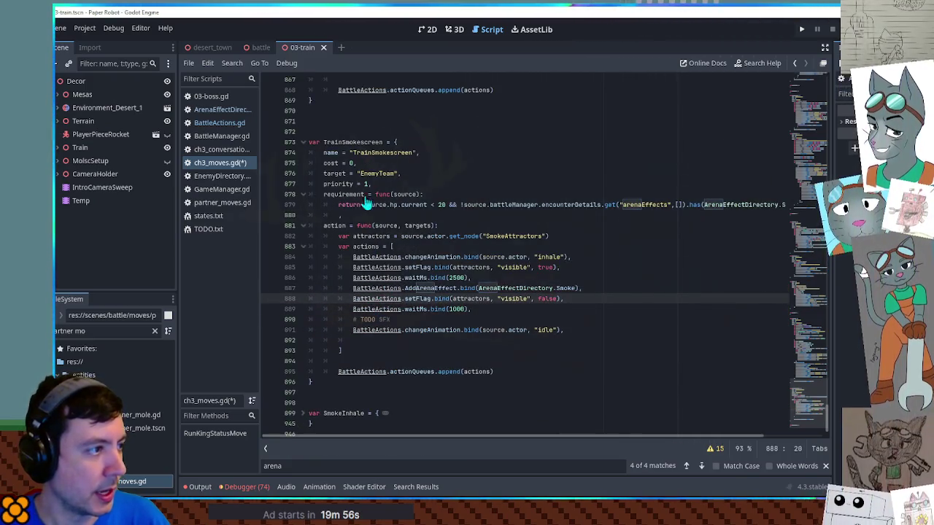
- Comment out TrainSmokescreen's requirement block on lines 878–880, then switch to the battle scene
{"action": "double_click", "coordinate": [348, 142]}
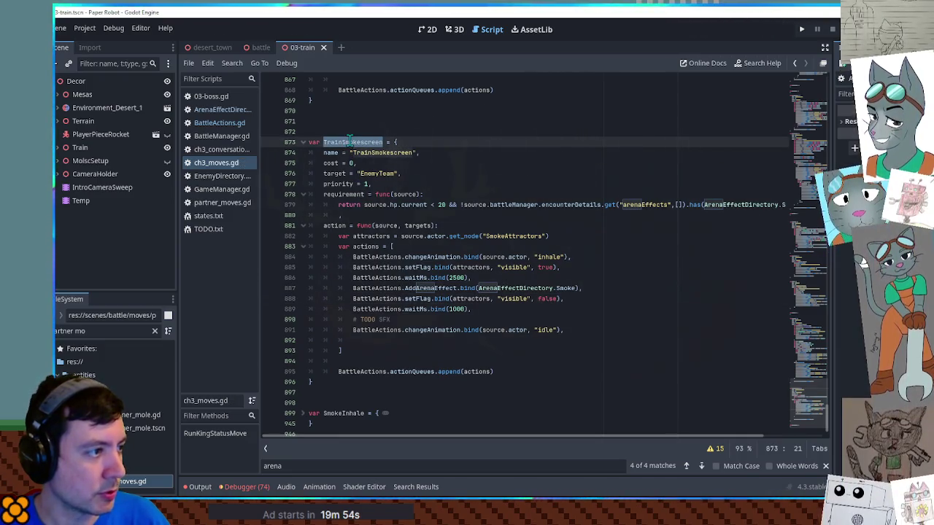
{"action": "left_click_drag", "start_coordinate": [344, 216], "coordinate": [325, 195]}
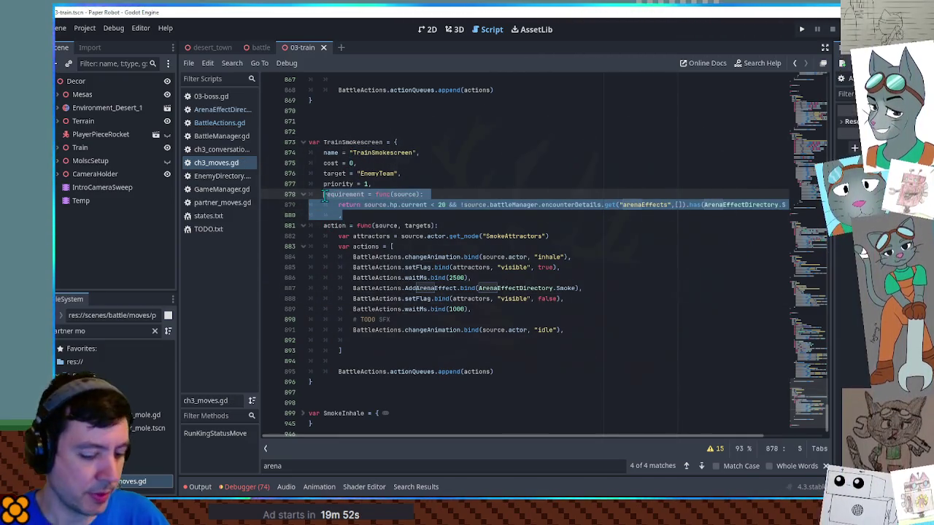
{"action": "key", "text": "ctrl+k"}
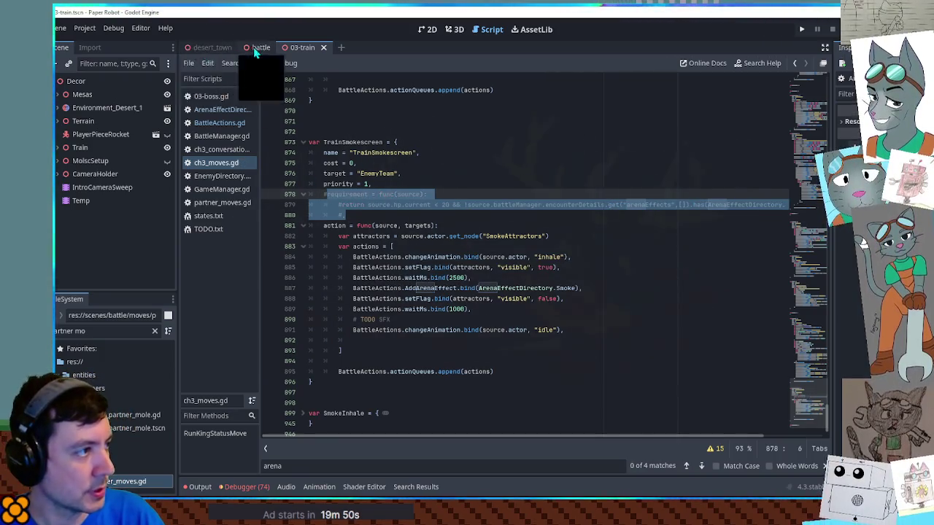
{"action": "left_click", "coordinate": [257, 50]}
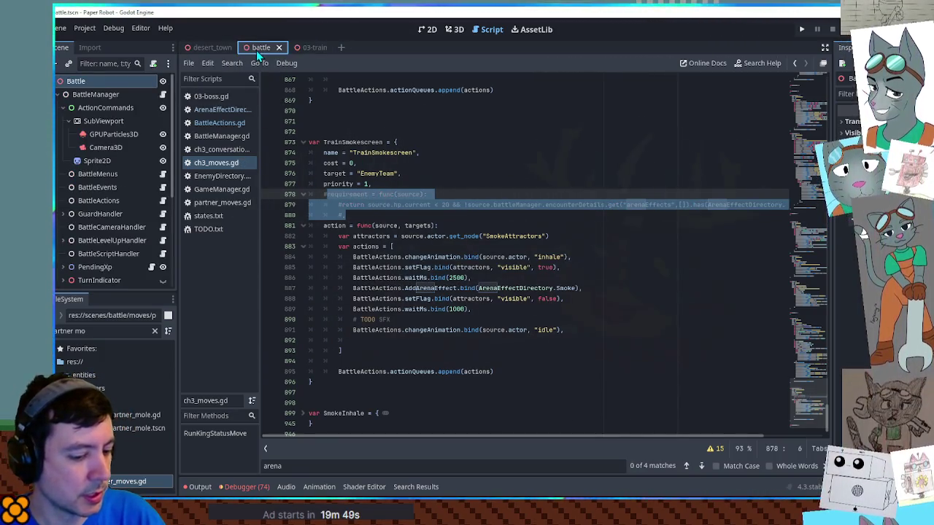
- Run the battle scene and start a Custom Battle with Enemy 1 TrainBoss in the 03-train set
{"action": "key", "text": "F6"}
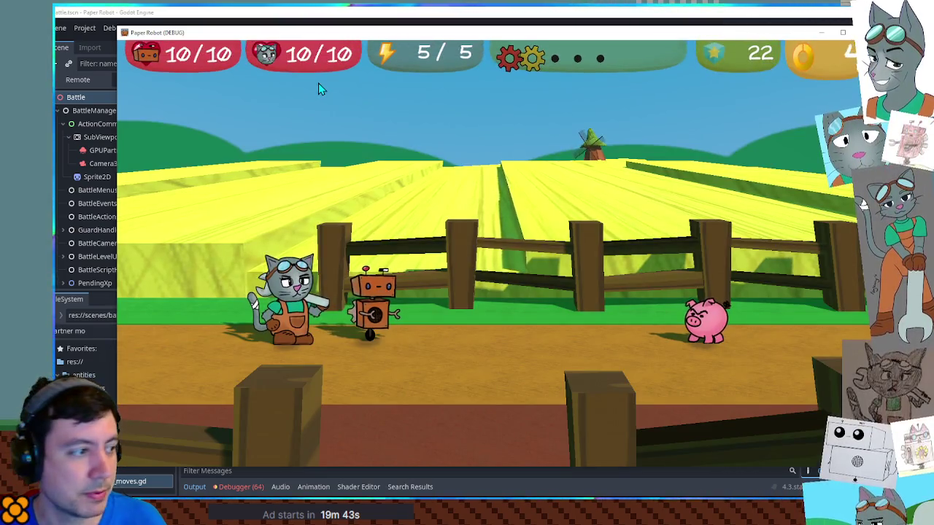
{"action": "key", "text": "F1"}
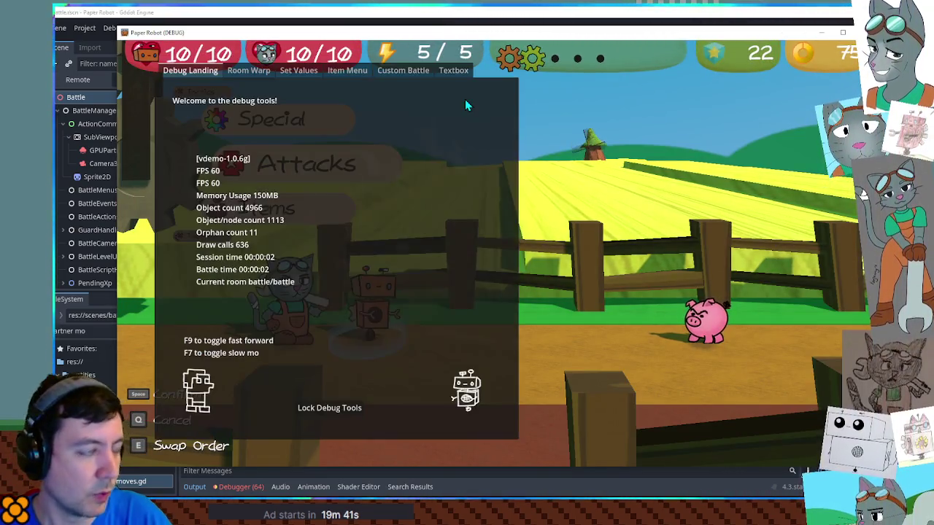
{"action": "left_click", "coordinate": [403, 70]}
{"action": "left_click", "coordinate": [277, 114]}
{"action": "scroll", "coordinate": [269, 364], "scroll_direction": "down", "scroll_amount": 5}
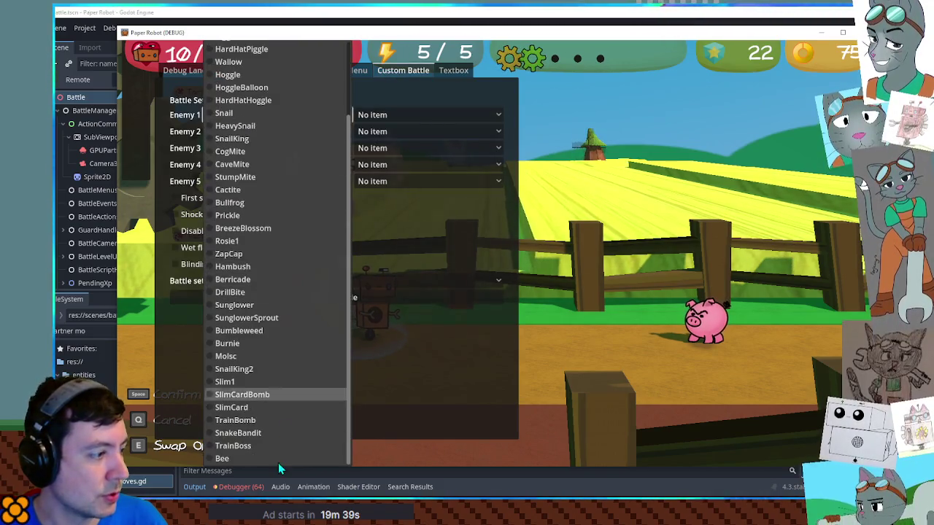
{"action": "left_click", "coordinate": [275, 433]}
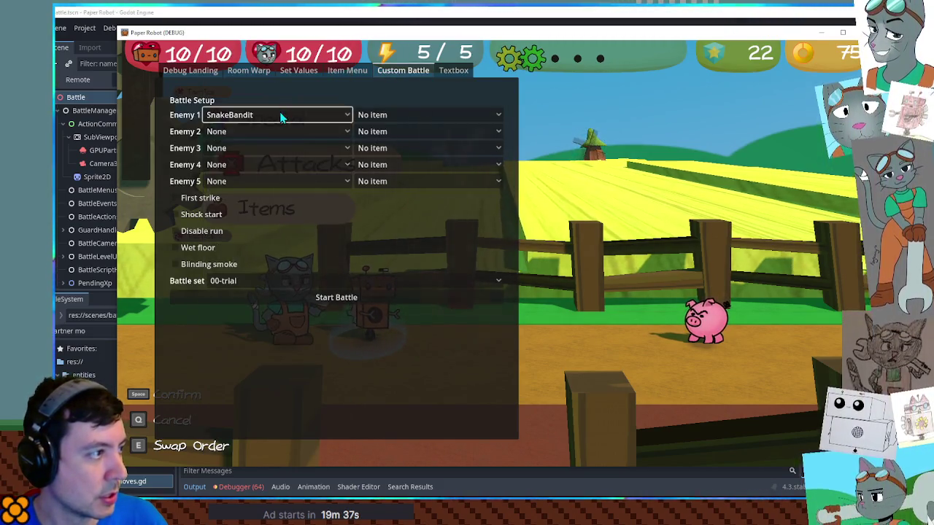
{"action": "left_click", "coordinate": [277, 115]}
{"action": "left_click", "coordinate": [276, 442]}
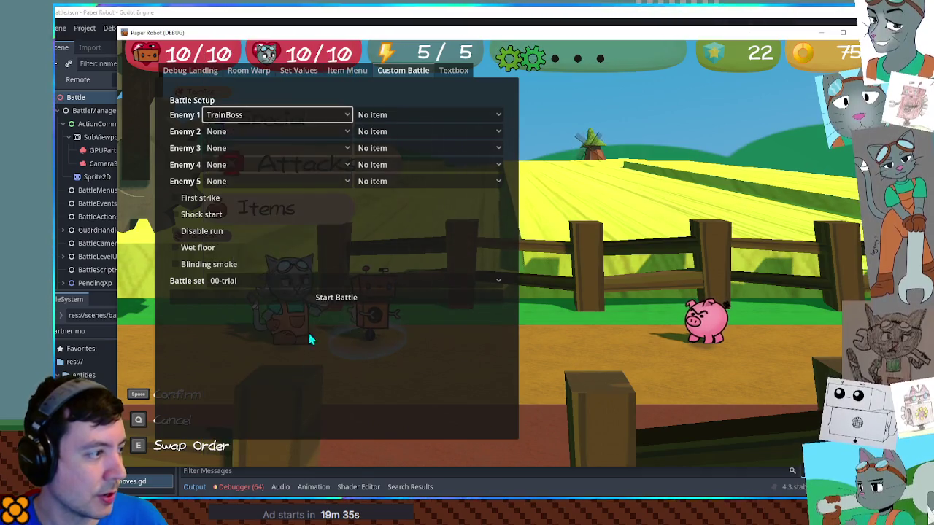
{"action": "left_click", "coordinate": [285, 285]}
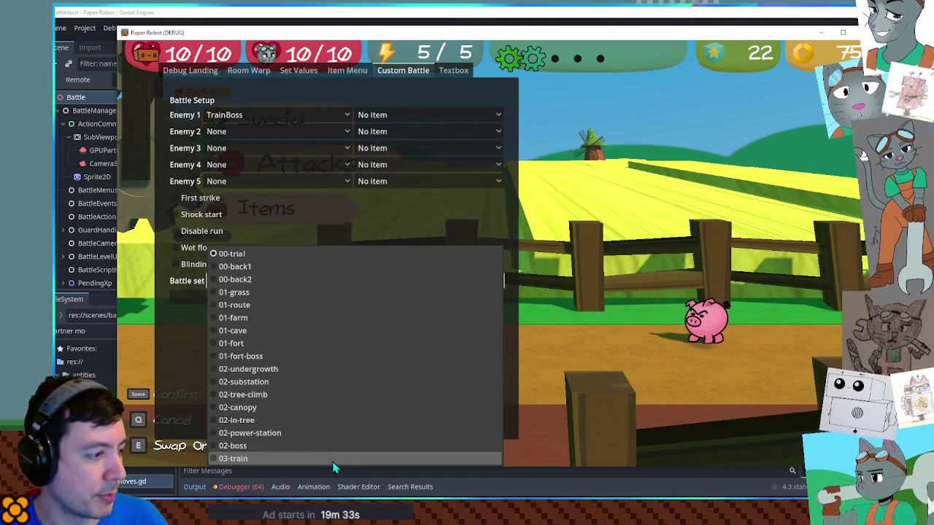
{"action": "left_click", "coordinate": [333, 458]}
{"action": "left_click", "coordinate": [334, 299]}
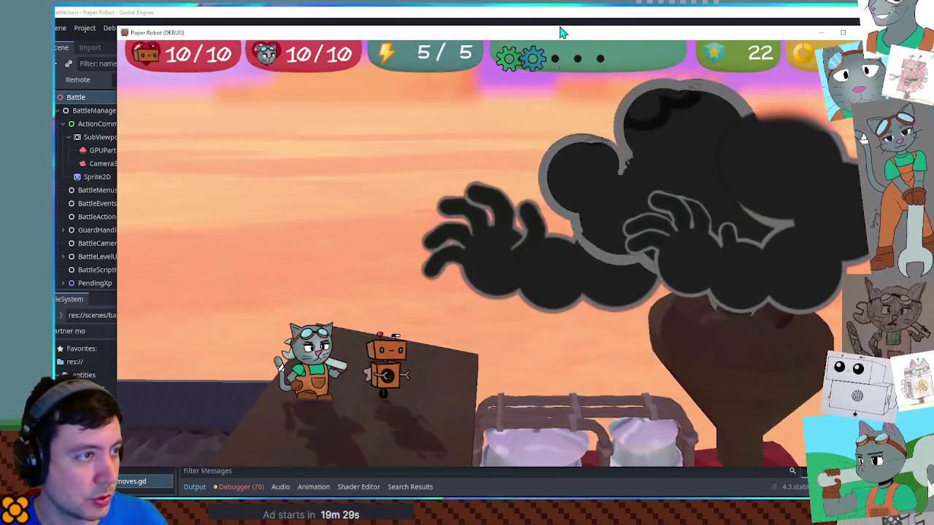
- Back in the game, rotate the battle menu with Q and swap to the other partner
{"action": "left_click", "coordinate": [562, 13]}
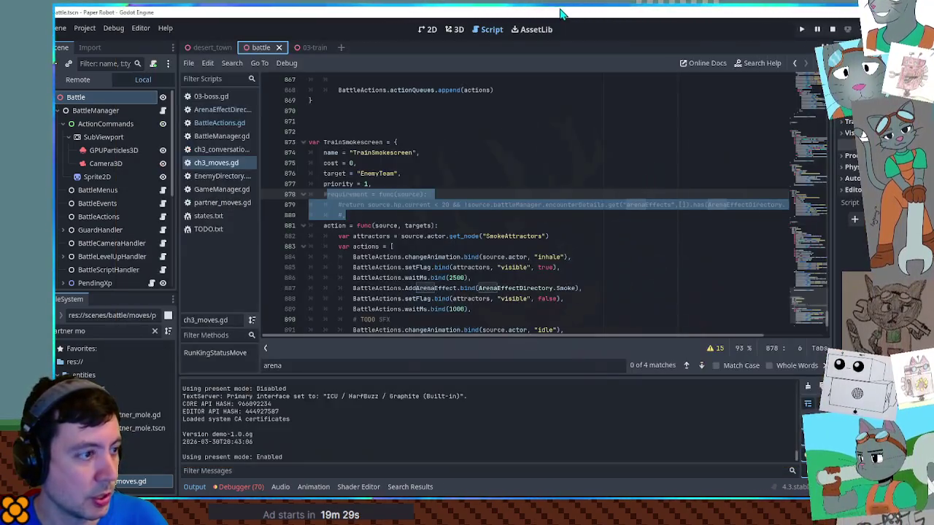
{"action": "key", "text": "alt+Tab"}
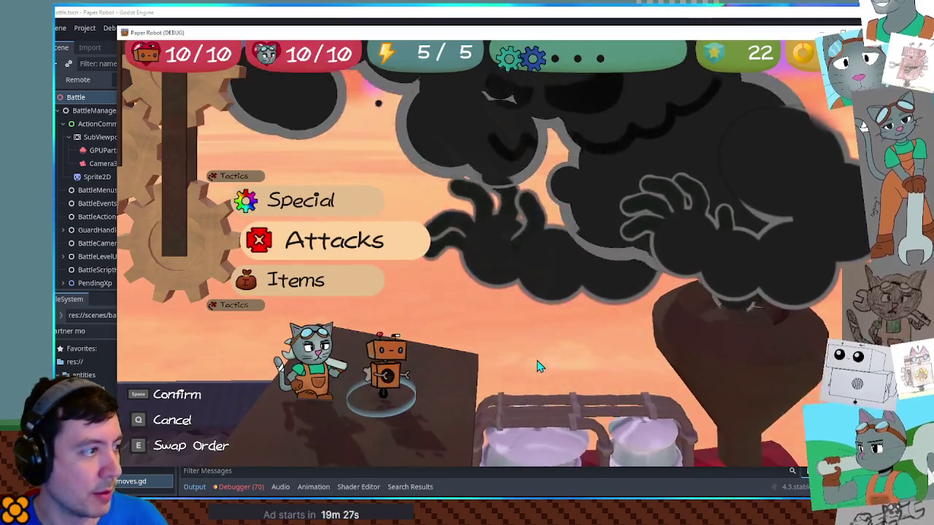
{"action": "key", "text": "q"}
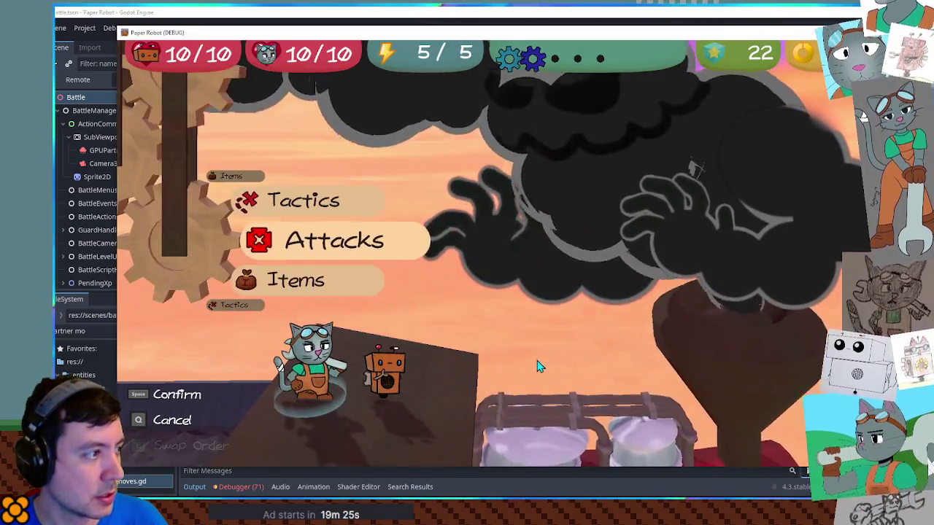
{"action": "key", "text": "space"}
{"action": "key", "text": "space"}
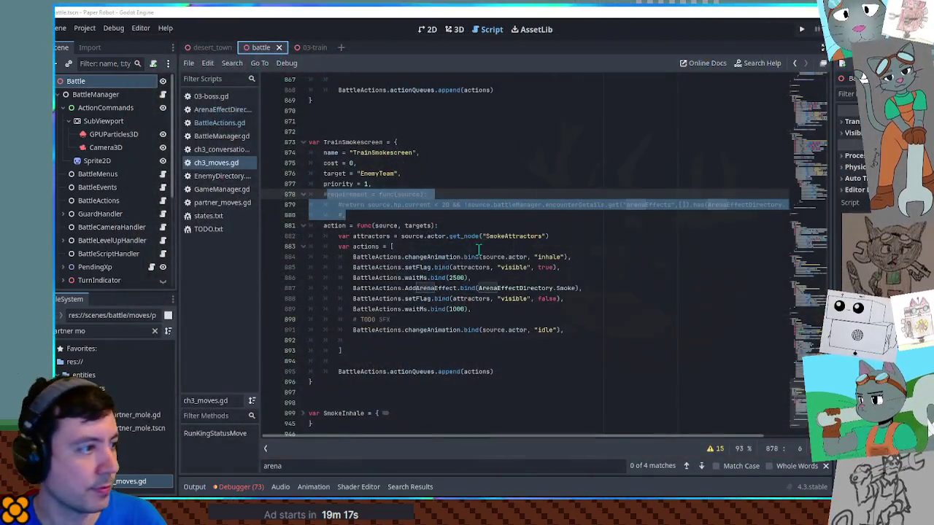
- Undo back to the uncommented requirement check without the execute line, save ch3_moves.gd, and open TODO.txt
{"action": "left_click_drag", "start_coordinate": [322, 194], "coordinate": [487, 219]}
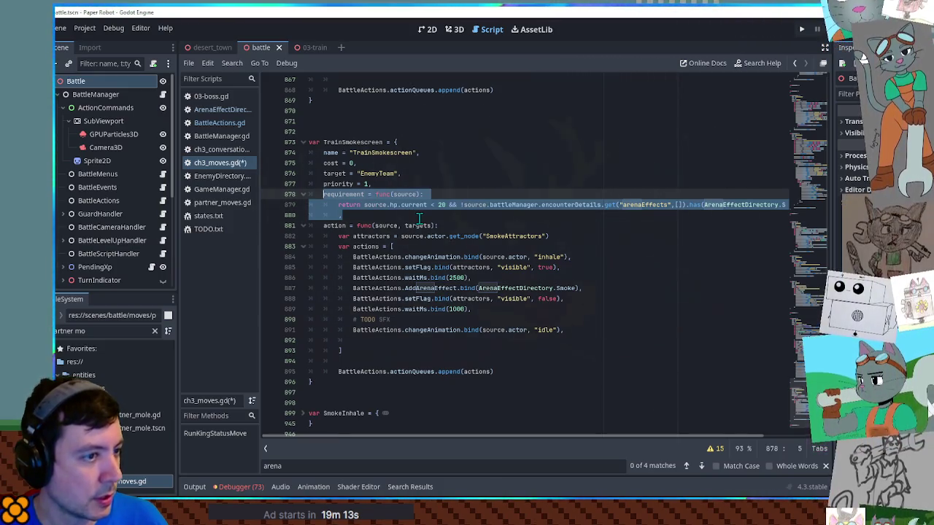
{"action": "key", "text": "ctrl+z"}
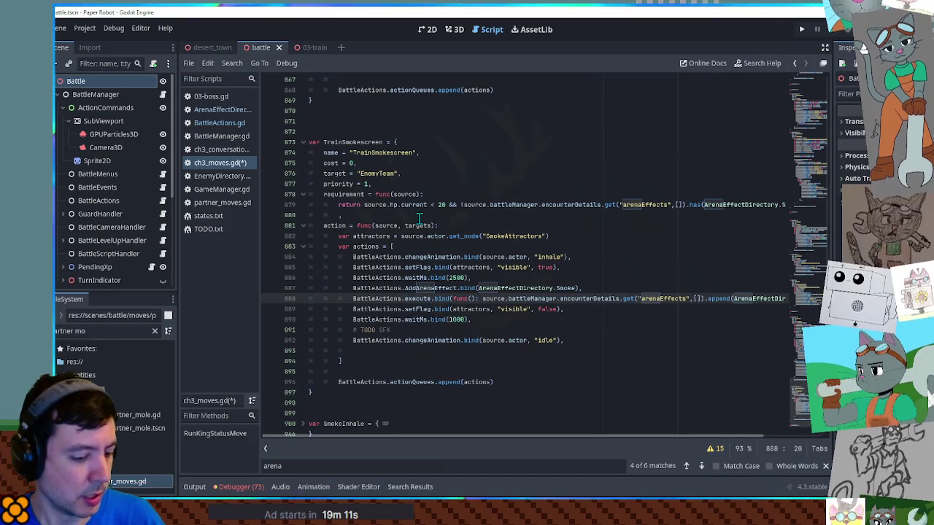
{"action": "key", "text": "ctrl+z"}
{"action": "key", "text": "ctrl+s"}
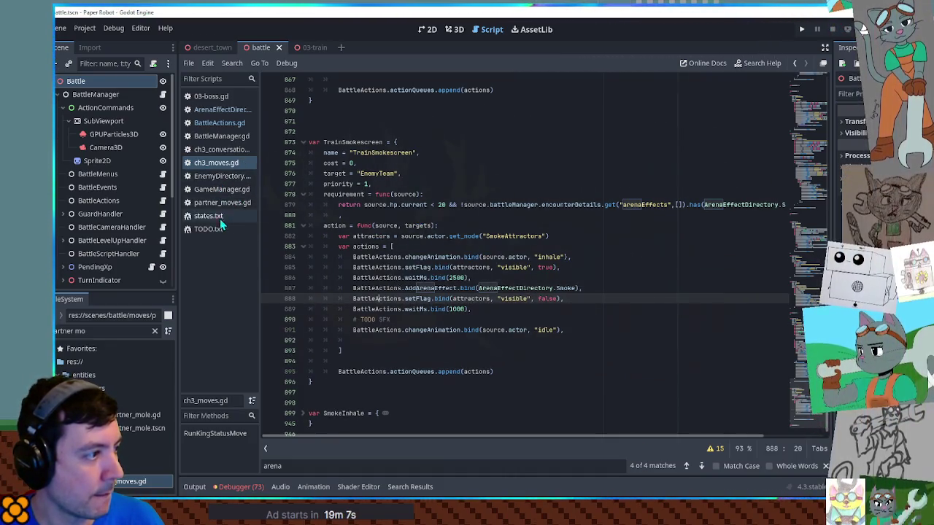
{"action": "left_click", "coordinate": [220, 228]}
{"action": "left_click", "coordinate": [358, 143]}
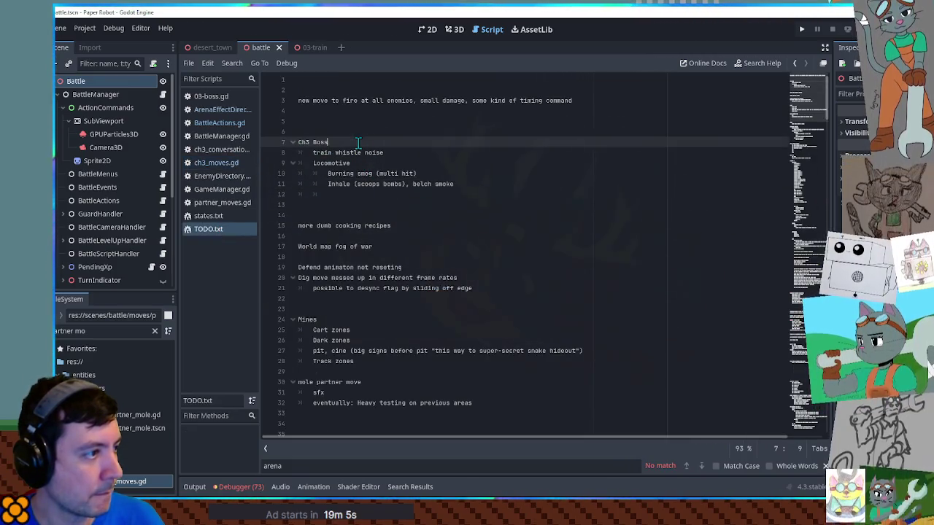
- Delete the finished Locomotive smog and inhale lines from TODO.txt, then inspect TrainSmokescreen's requirement on line 879
{"action": "left_click", "coordinate": [363, 162]}
{"action": "key", "text": "ctrl+shift+k"}
{"action": "key", "text": "ctrl+shift+k"}
{"action": "key", "text": "ctrl+shift+k"}
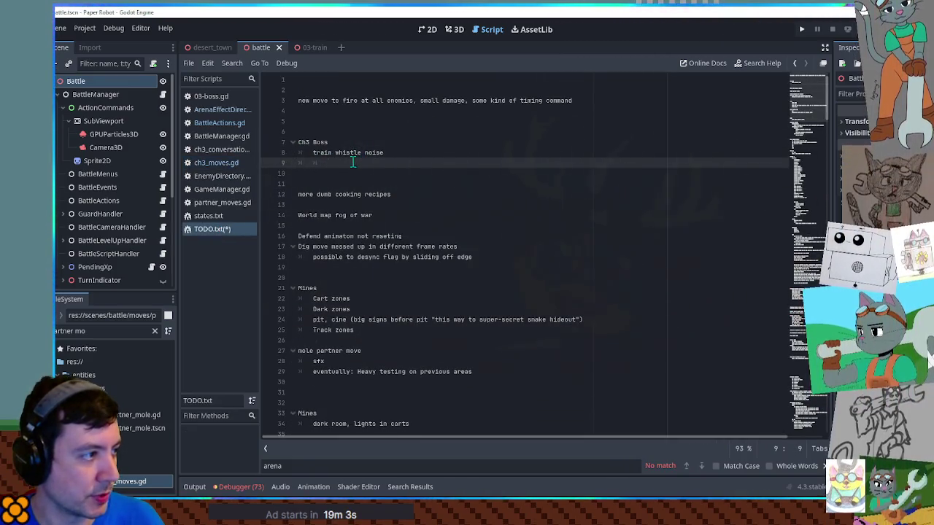
{"action": "left_click", "coordinate": [214, 101]}
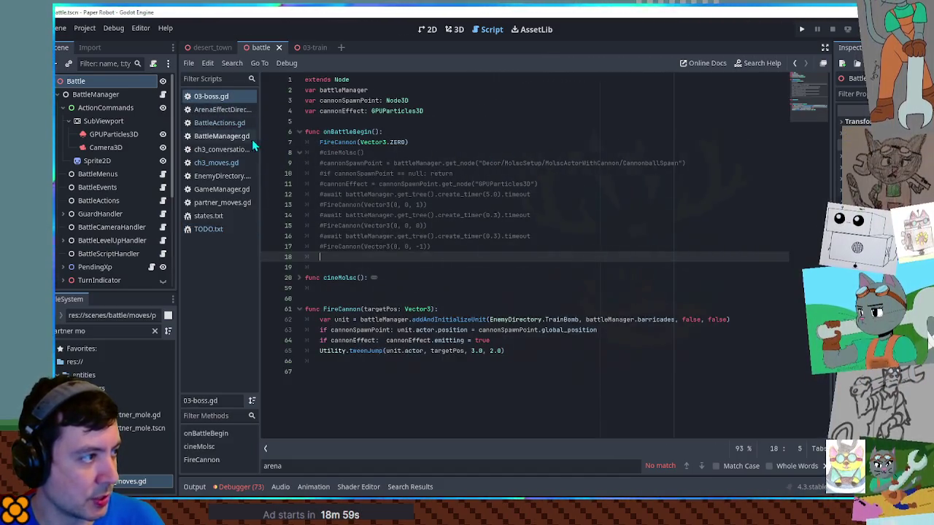
{"action": "left_click", "coordinate": [217, 162]}
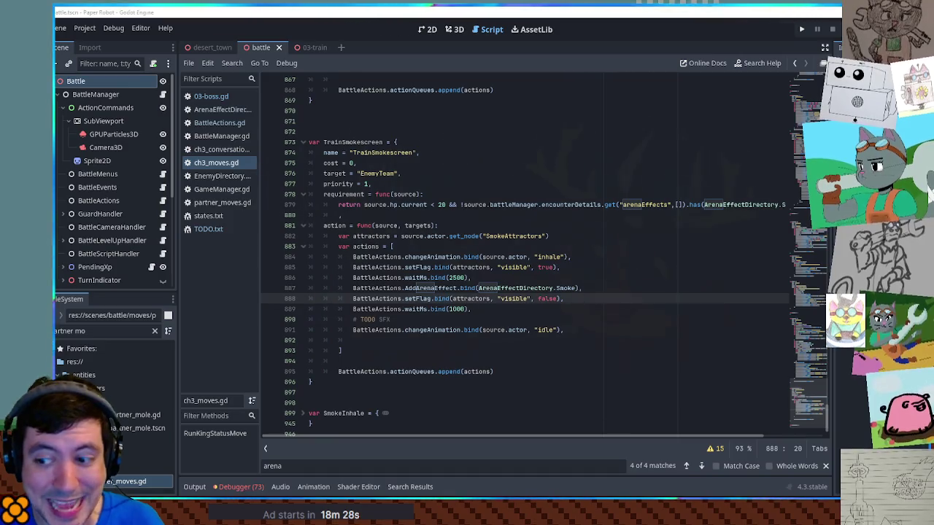
{"action": "left_click", "coordinate": [686, 205]}
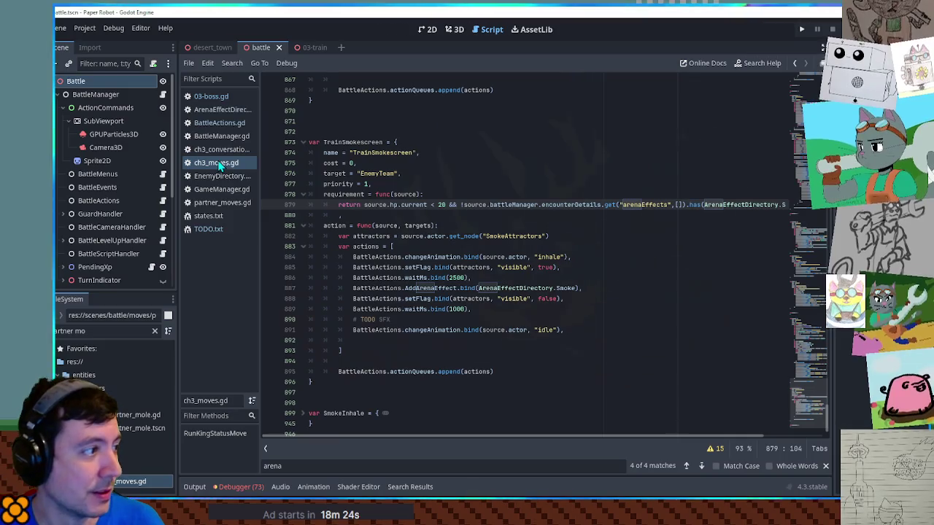